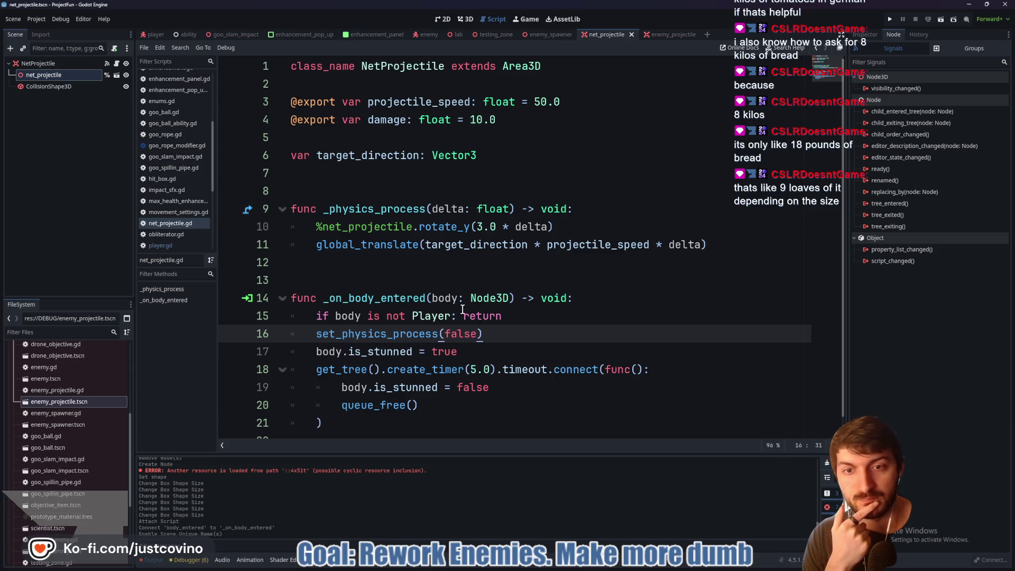
Declare 'var hit_player: bool = false' on blank line 7 of net_projectile.gd
drag(492, 331, 265, 336)
click(397, 177)
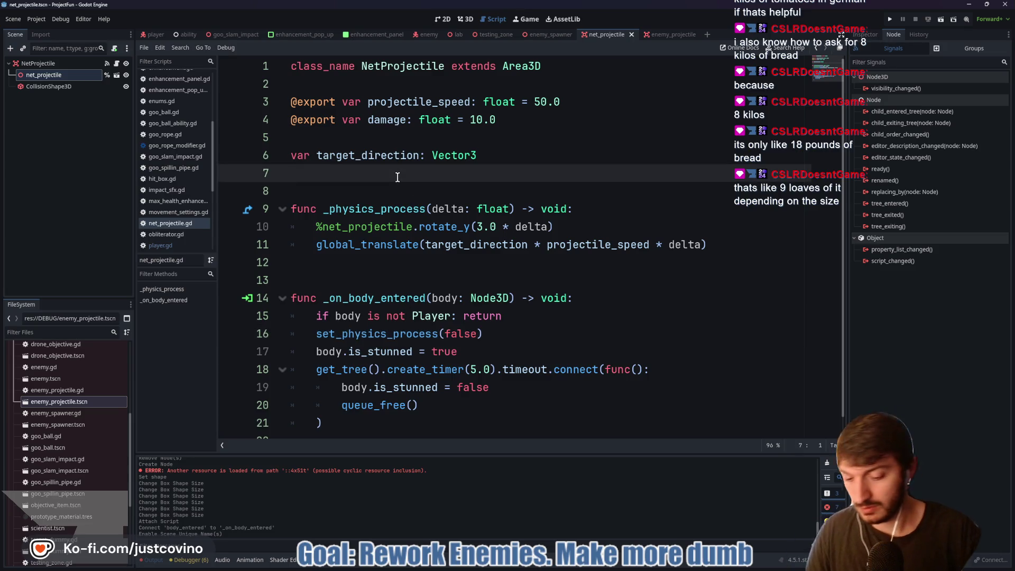
text(hit)
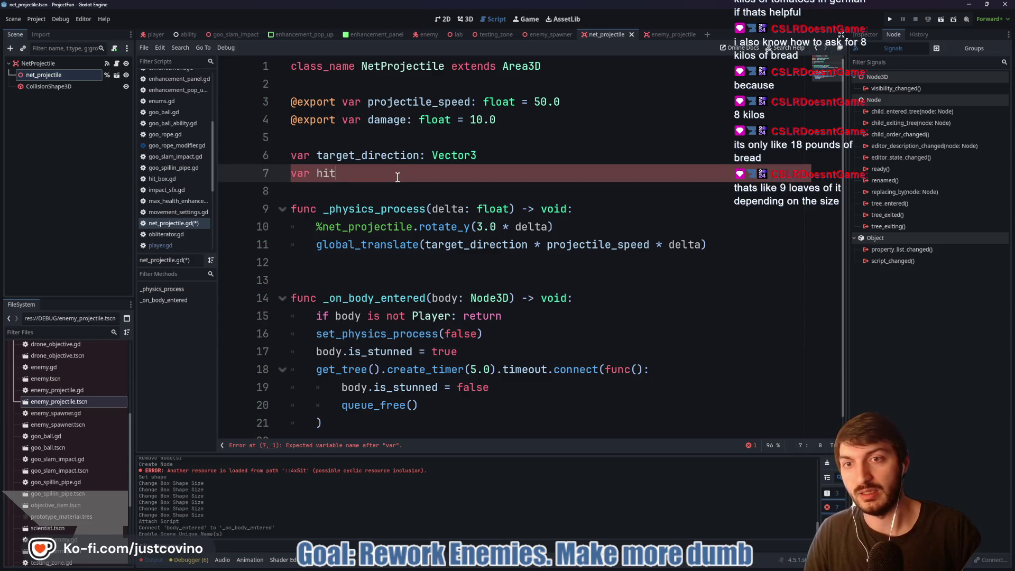
key(BackSpace)
text(_player: bool = false)
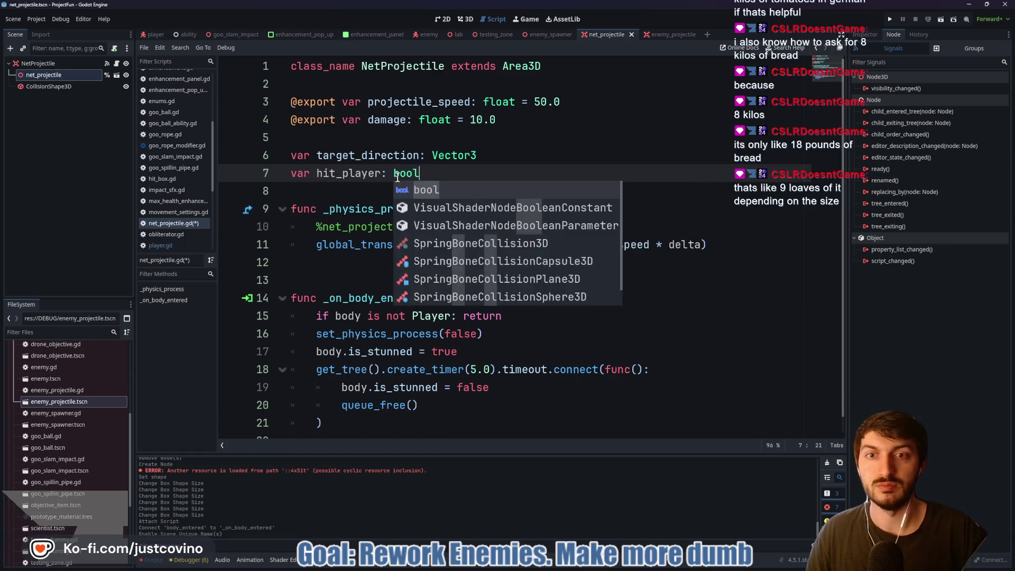
click(607, 211)
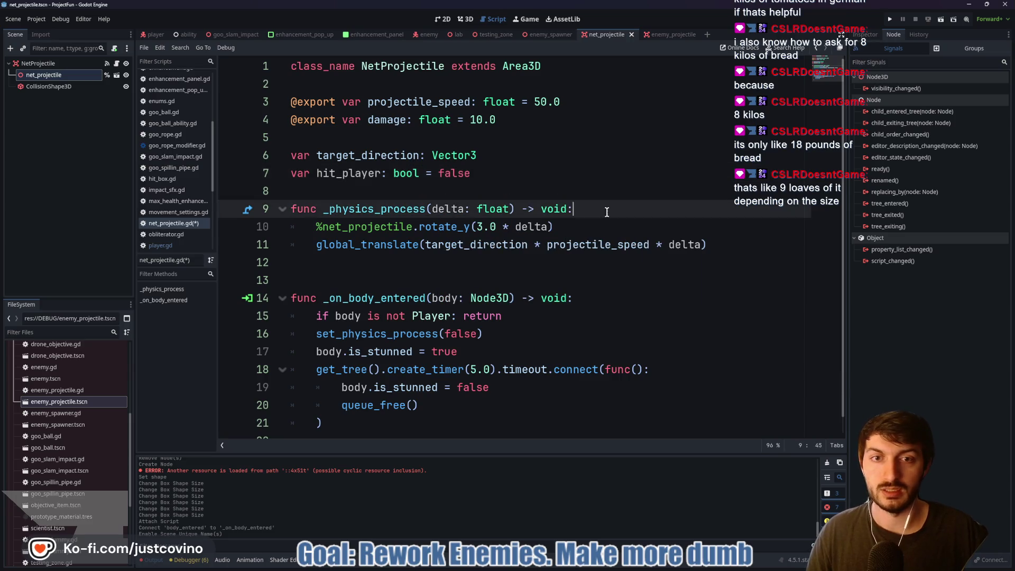
Add an if hit_player branch setting global_position to Player.current.hit_marker.global_position
key(Return)
text(if hi)
key(Return)
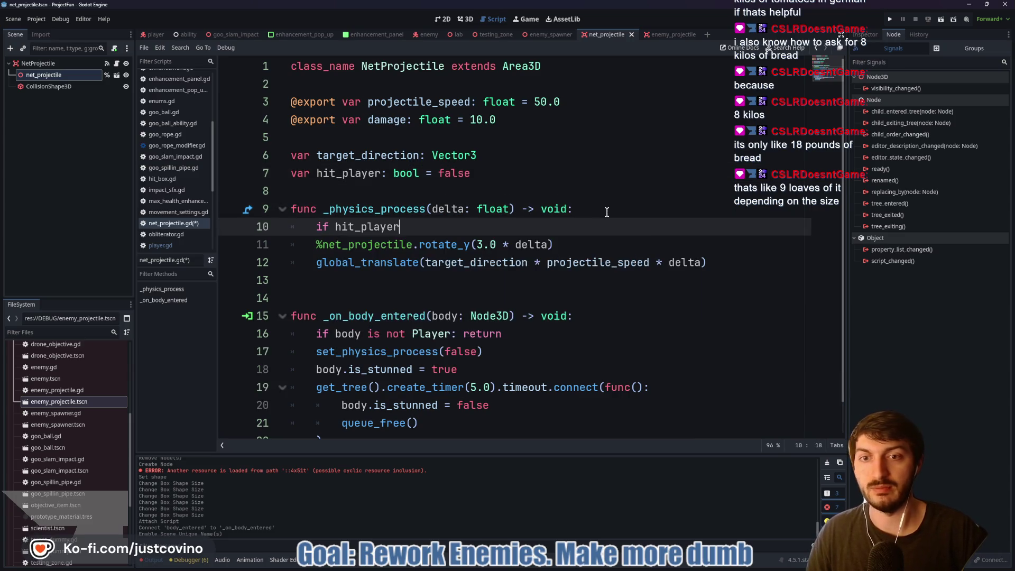
key(Return)
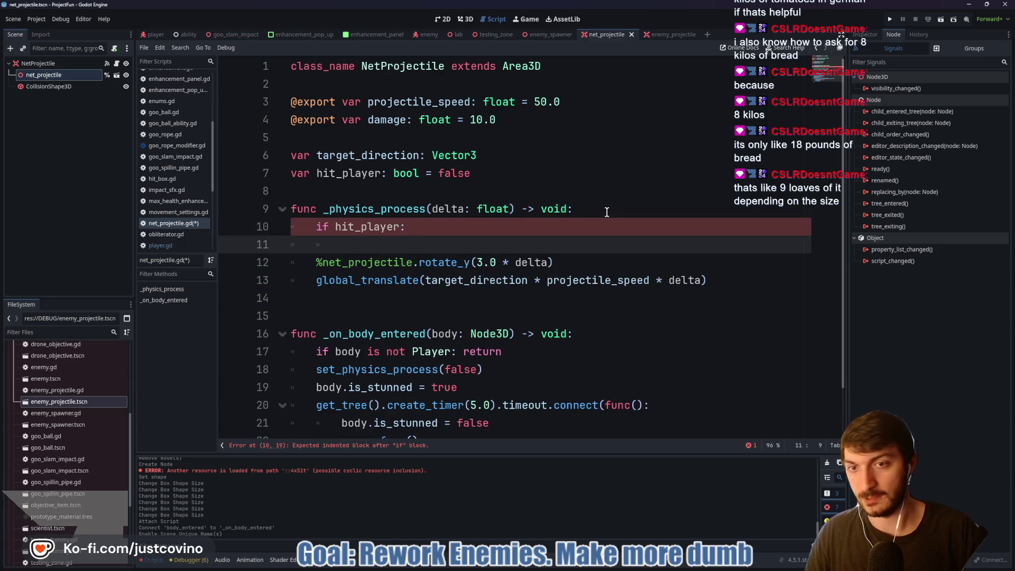
text(global_posi)
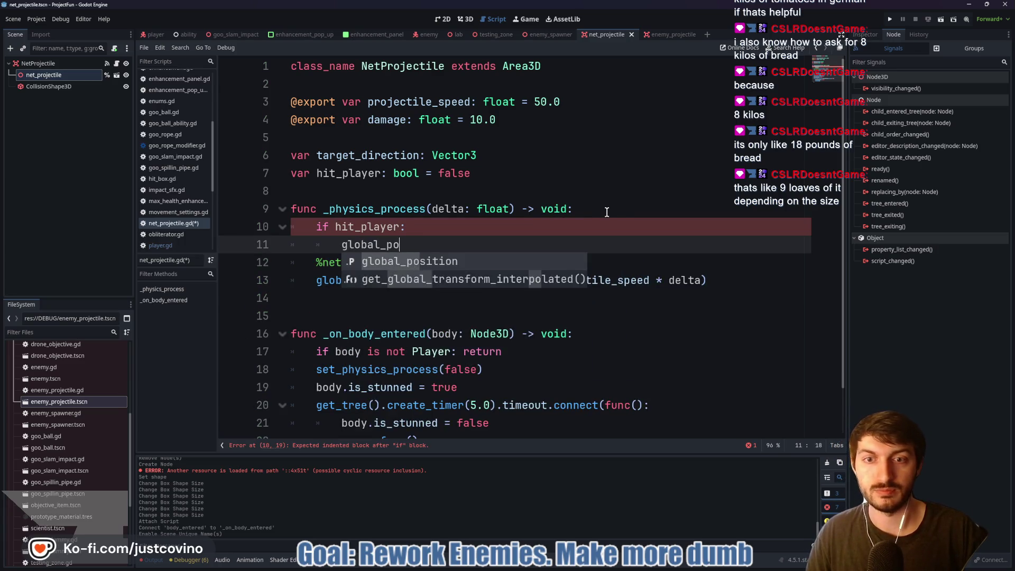
key(Return)
text(= )
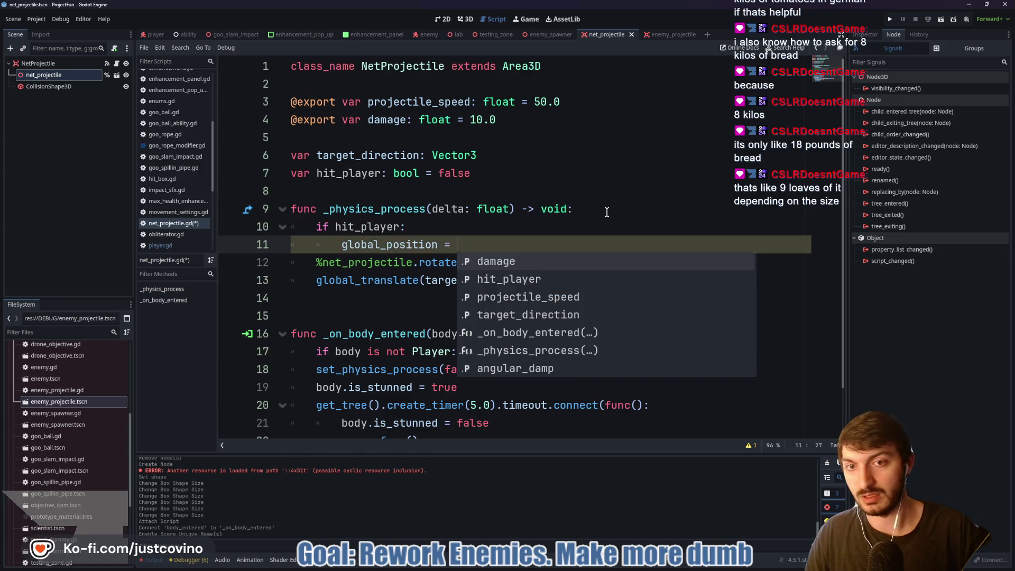
text(Player.cur)
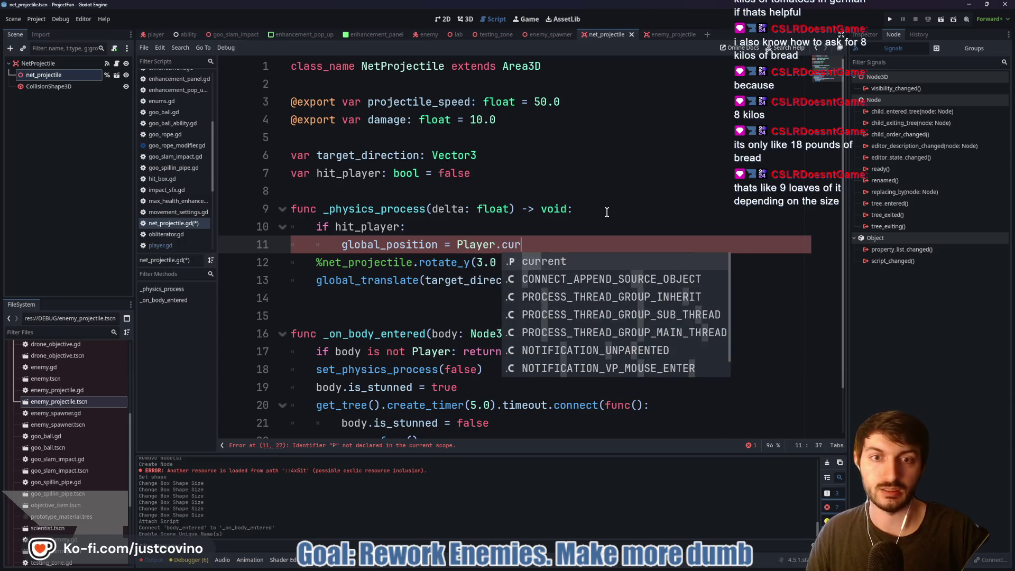
text(rent.hit_marker.gloa)
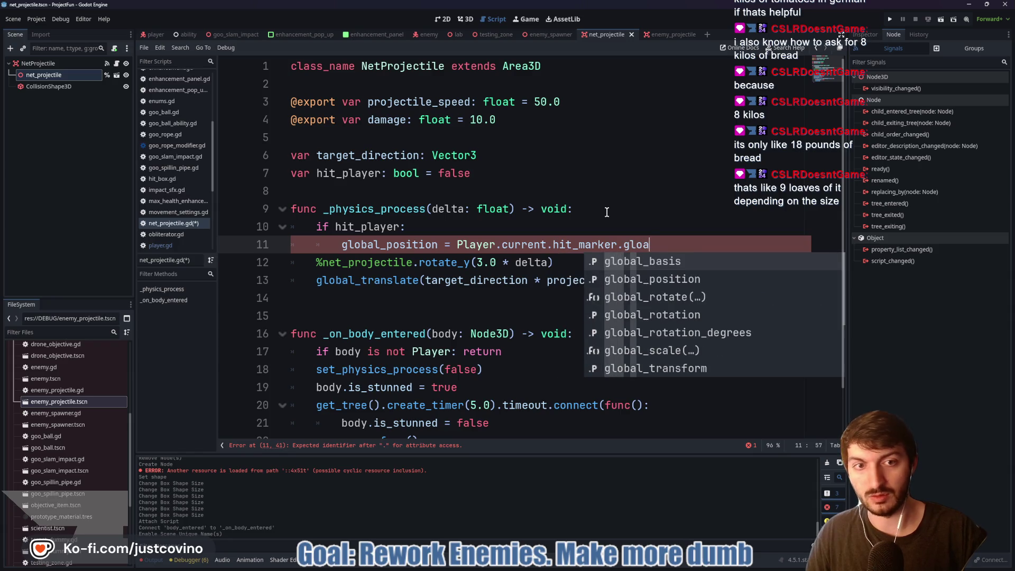
text(baal_po)
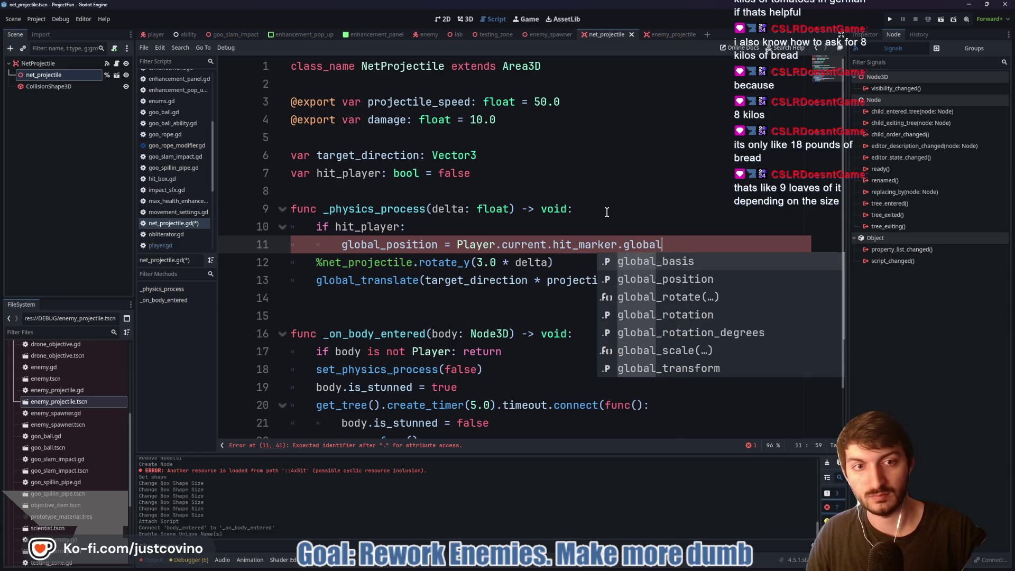
key(Return)
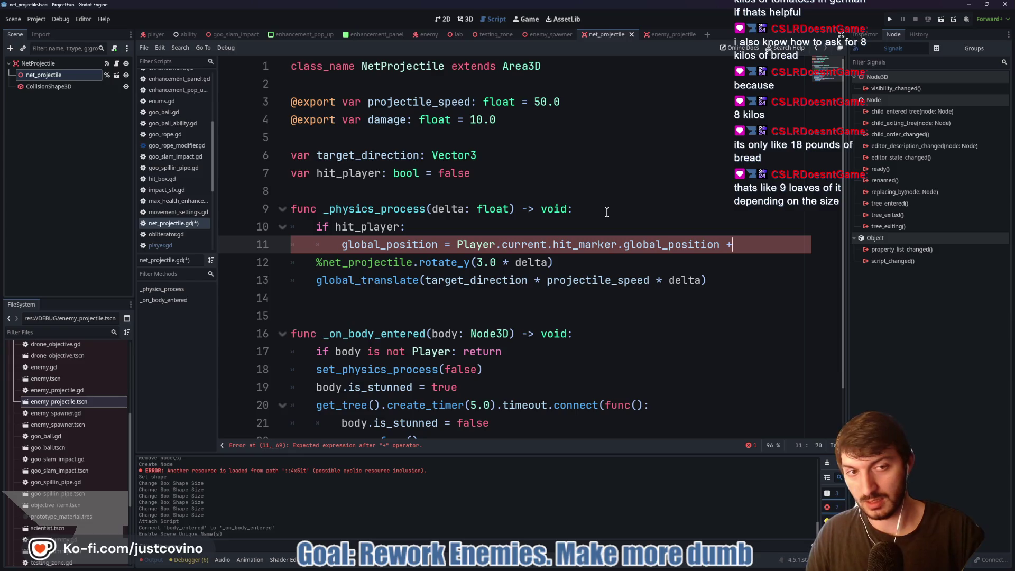
Offset that hit-marker position by Vector3(0.0, 0.25, 0.0)
text(Vector3(0)
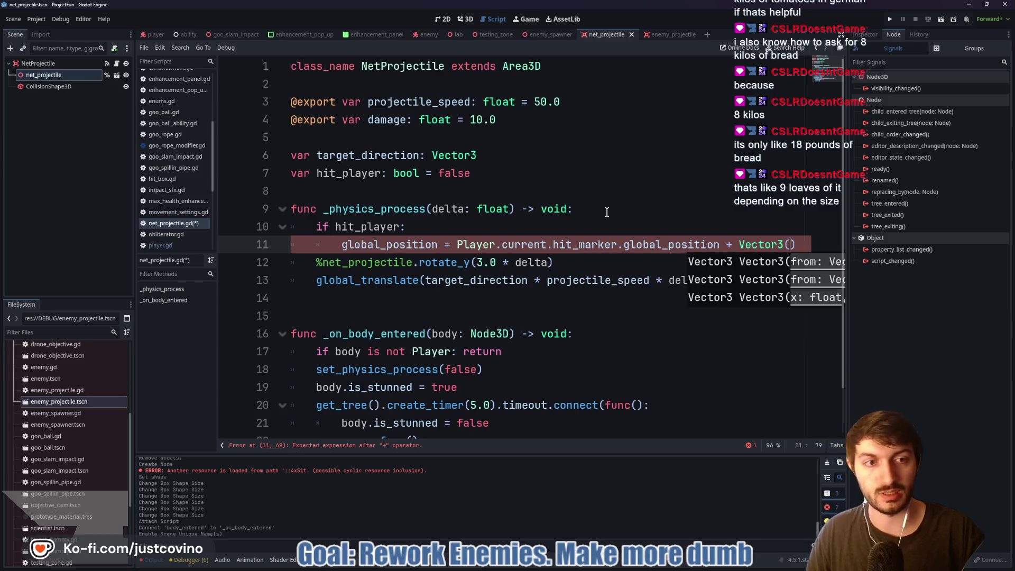
text(, 0)
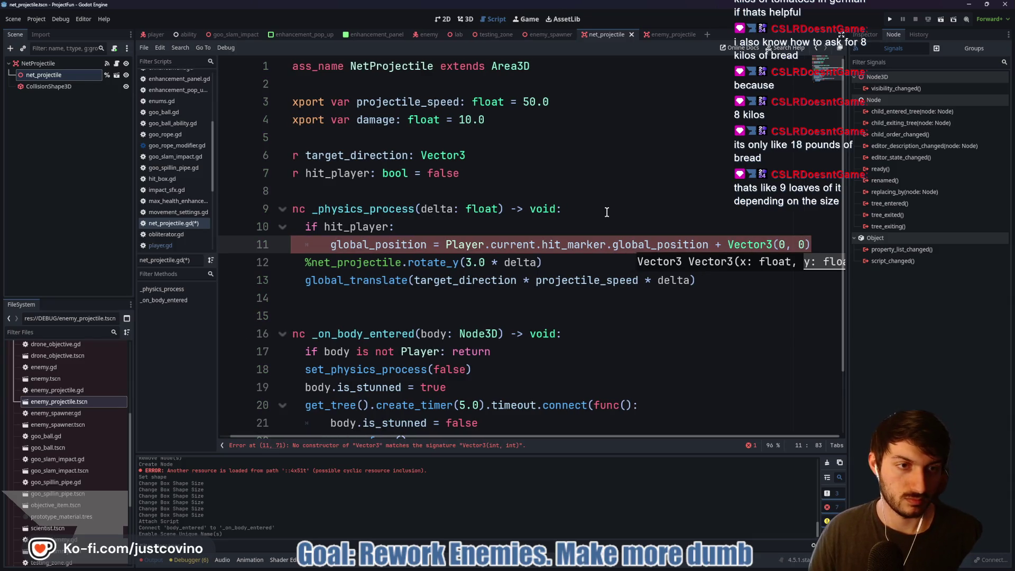
text(0.25)
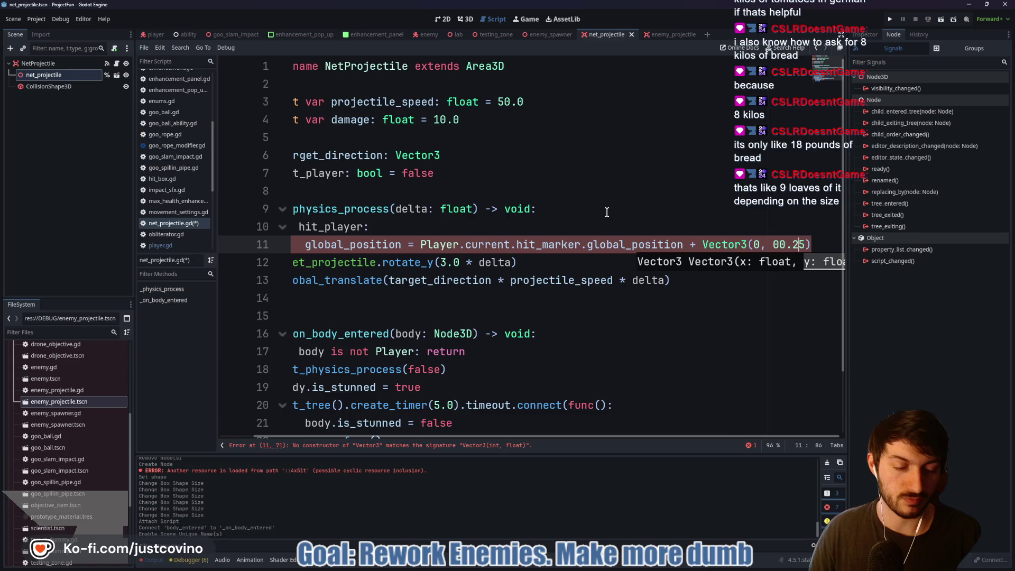
key(BackSpace)
key(BackSpace)
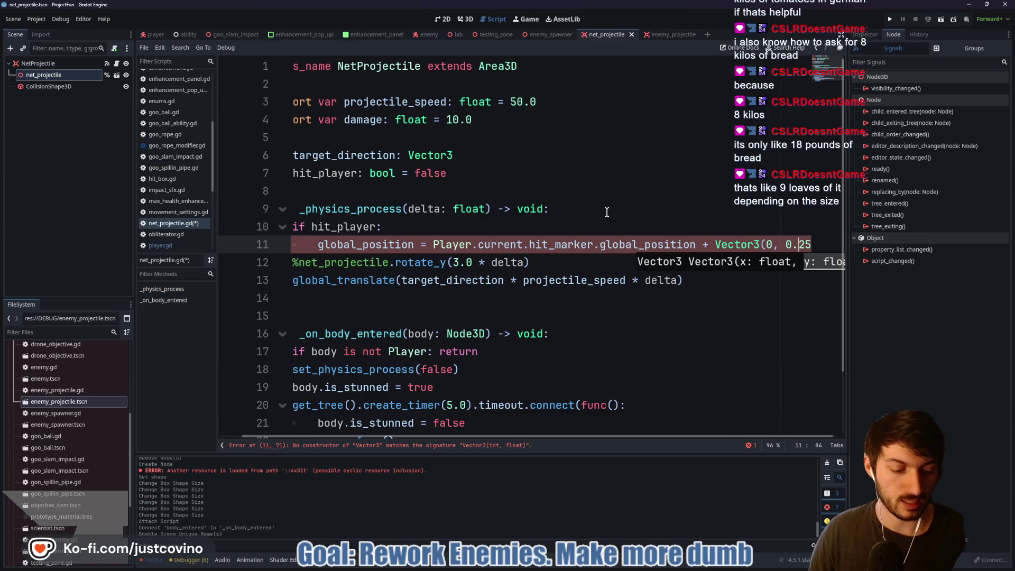
key(Right)
key(Right)
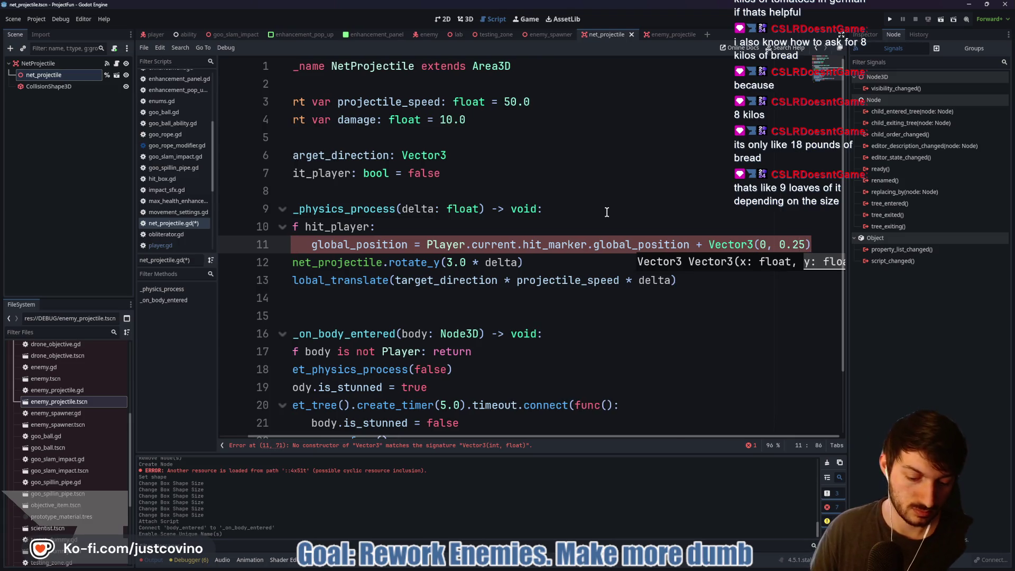
text(, 0.0)
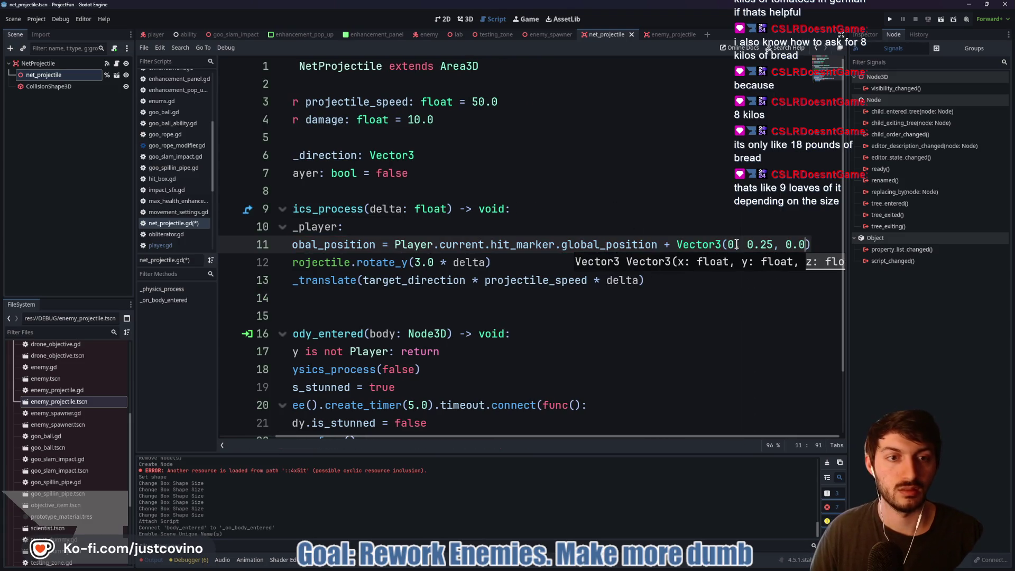
click(736, 244)
text(.0)
click(598, 228)
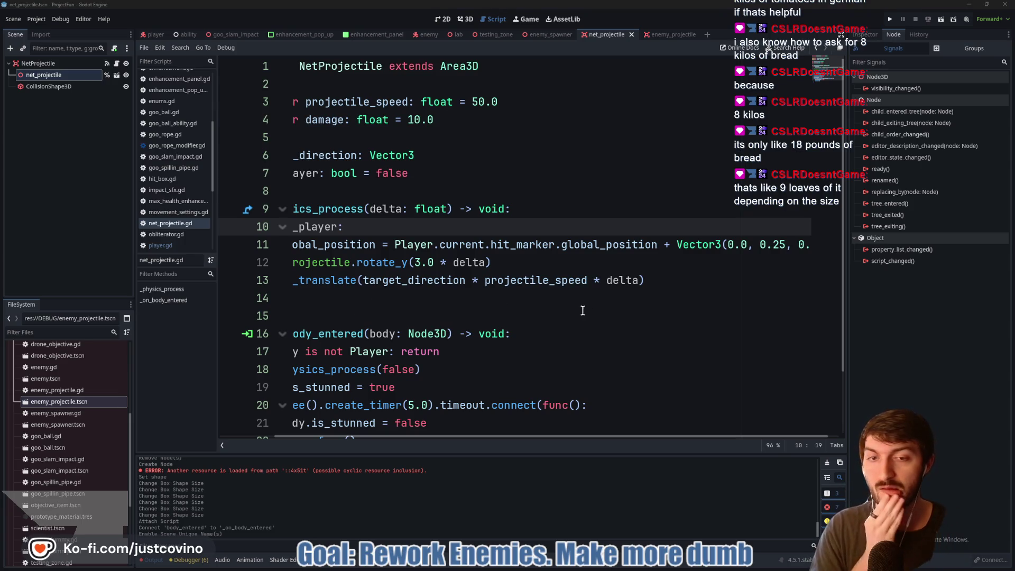
drag(464, 437, 378, 438)
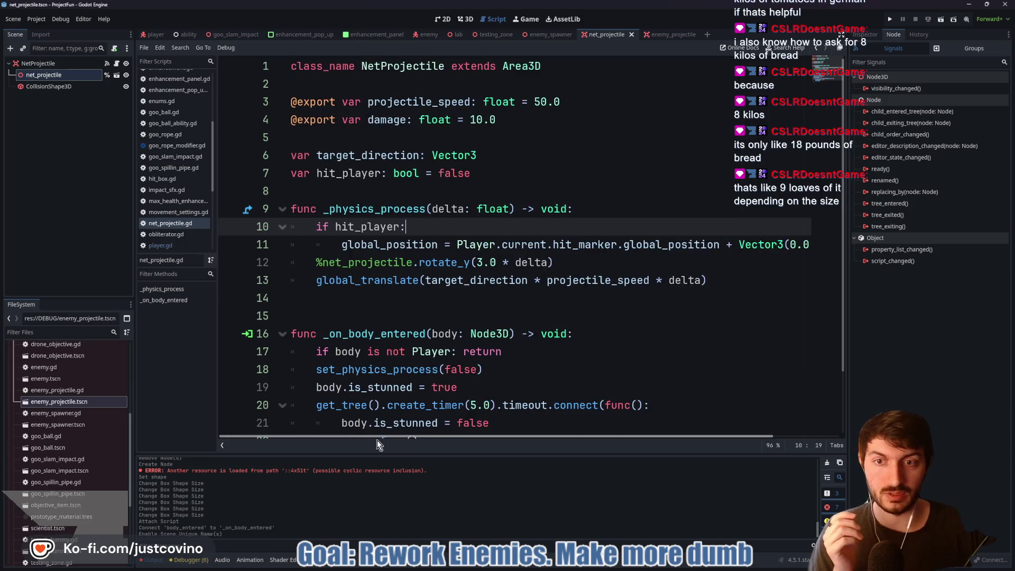
Add a return after the position assignment in the hit_player branch
click(338, 252)
key(Return)
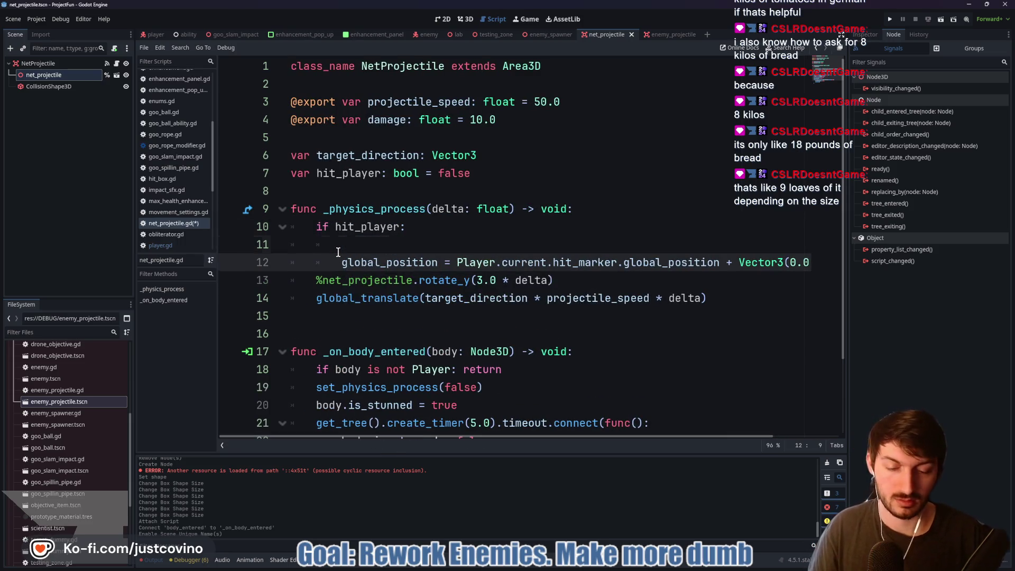
key(BackSpace)
key(BackSpace)
key(BackSpace)
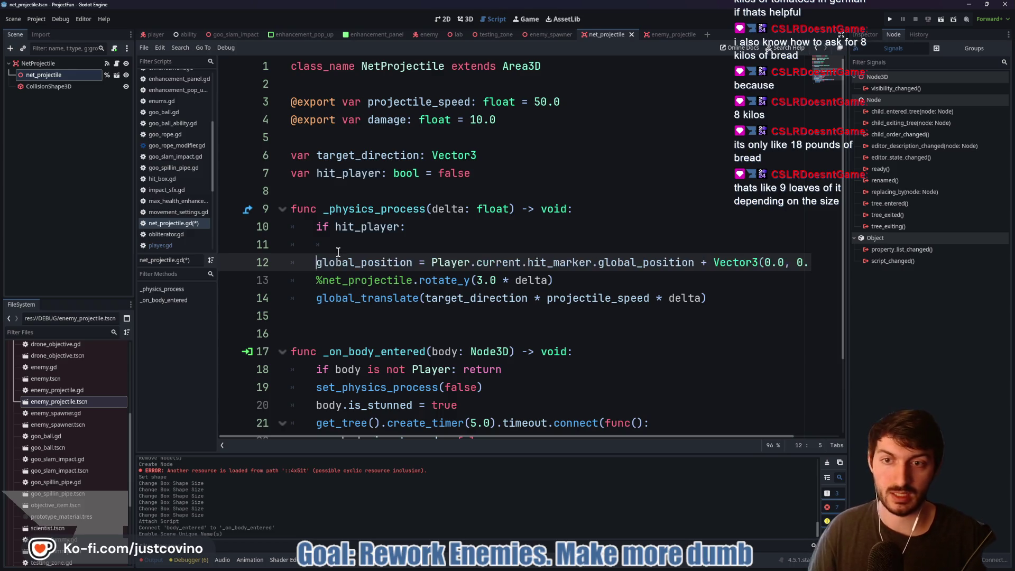
click(312, 260)
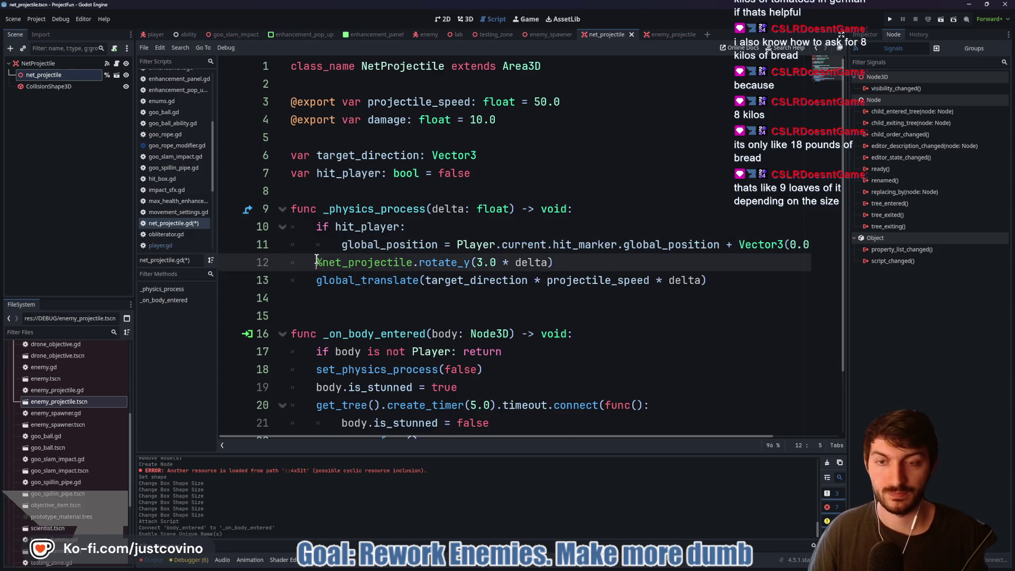
key(Return)
key(Up)
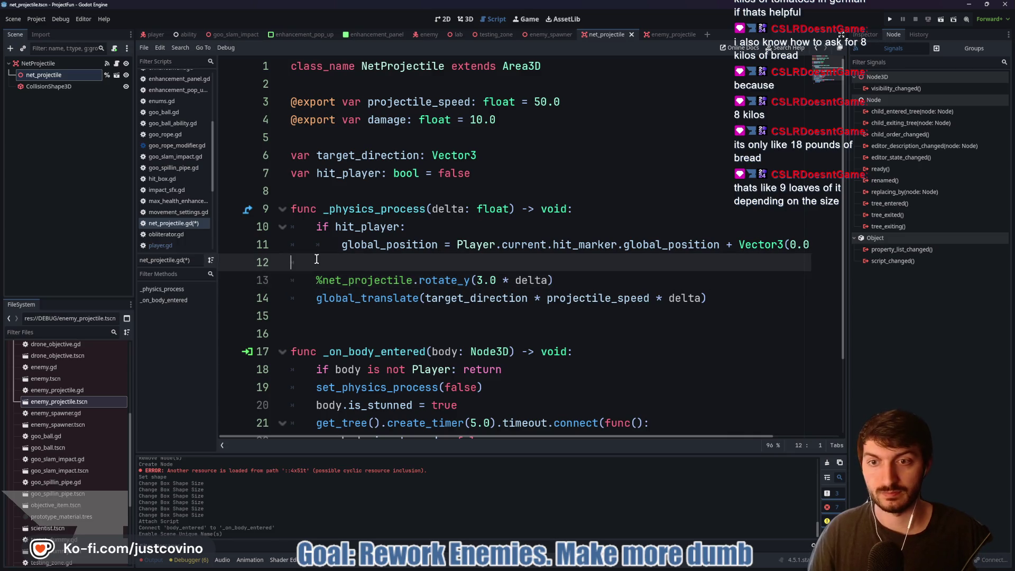
text(return)
scroll(532, 332, down, 2)
Replace set_physics_process(false) in _on_body_entered with 'hit_player = true' and save
drag(484, 297, 315, 296)
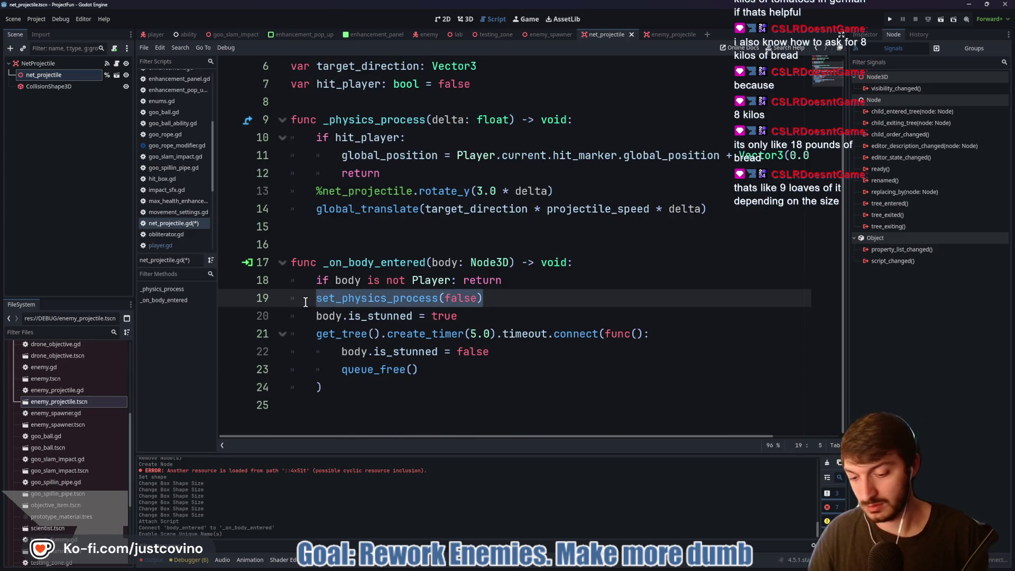
text(hit)
key(Return)
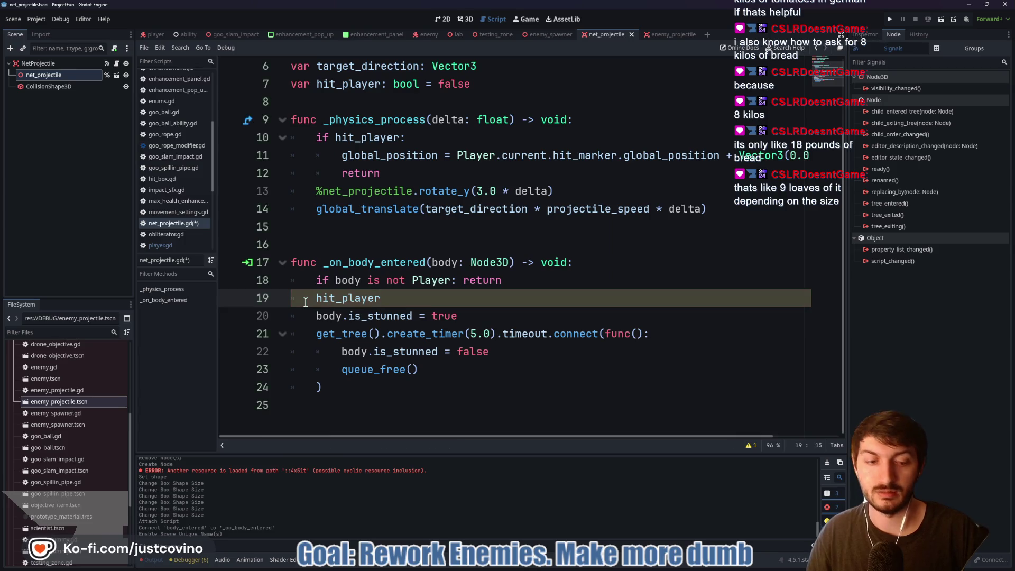
text(true)
key(ctrl+s)
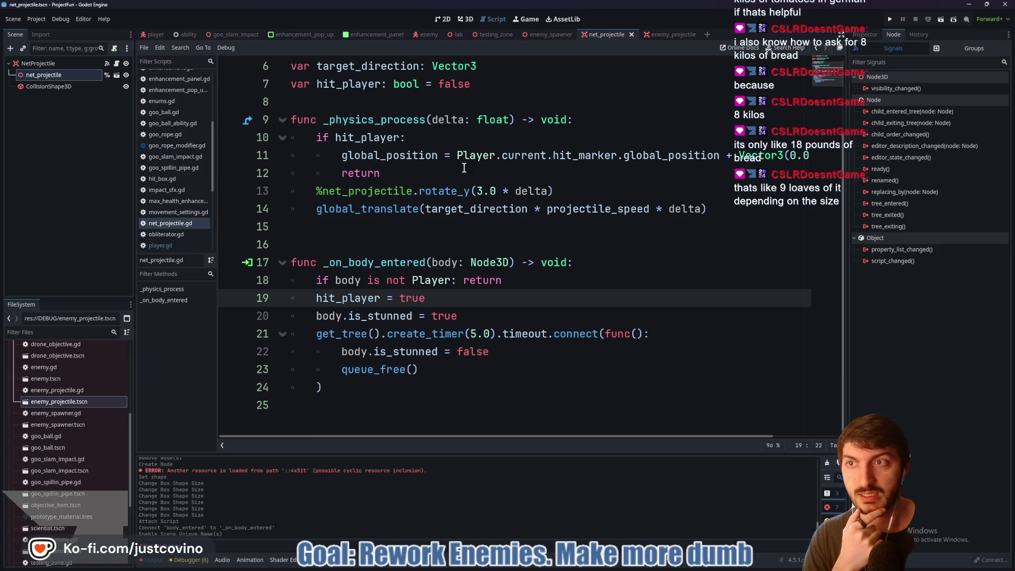
click(86, 64)
Put NetProjectile on collision layer 9, switch its mask from layer 1 to layer 2, and save
click(865, 34)
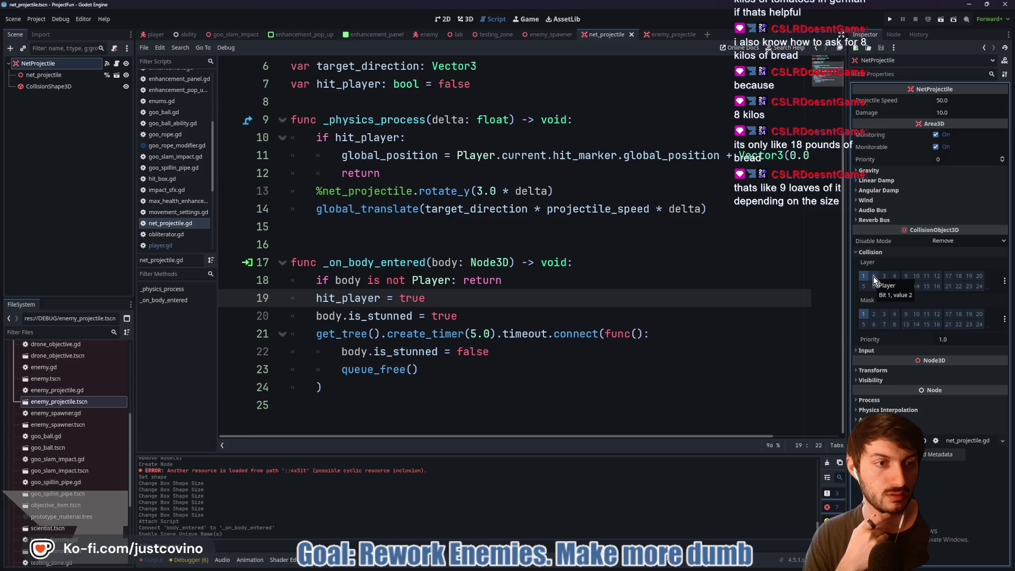
click(904, 273)
click(875, 315)
click(864, 315)
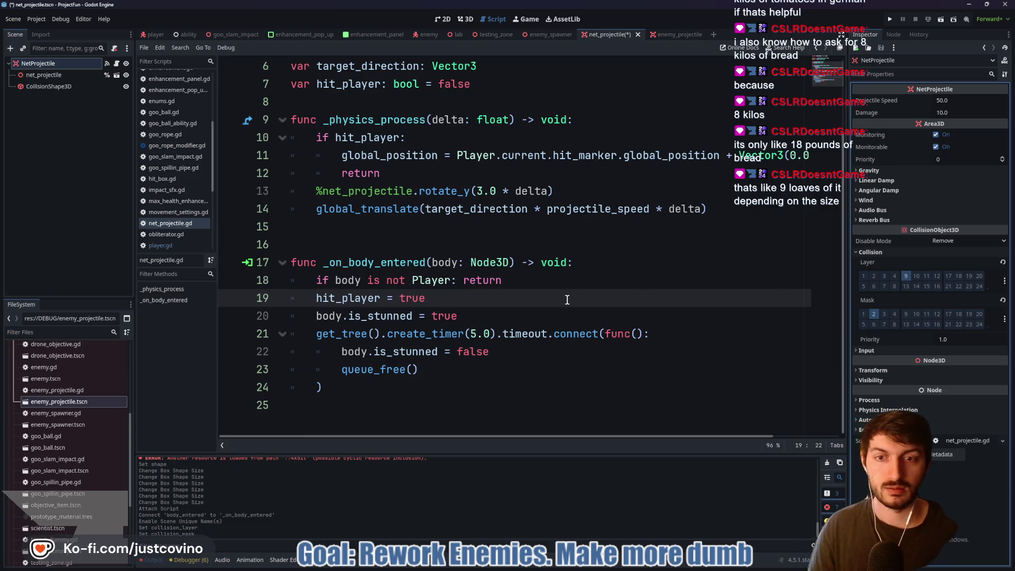
key(ctrl+s)
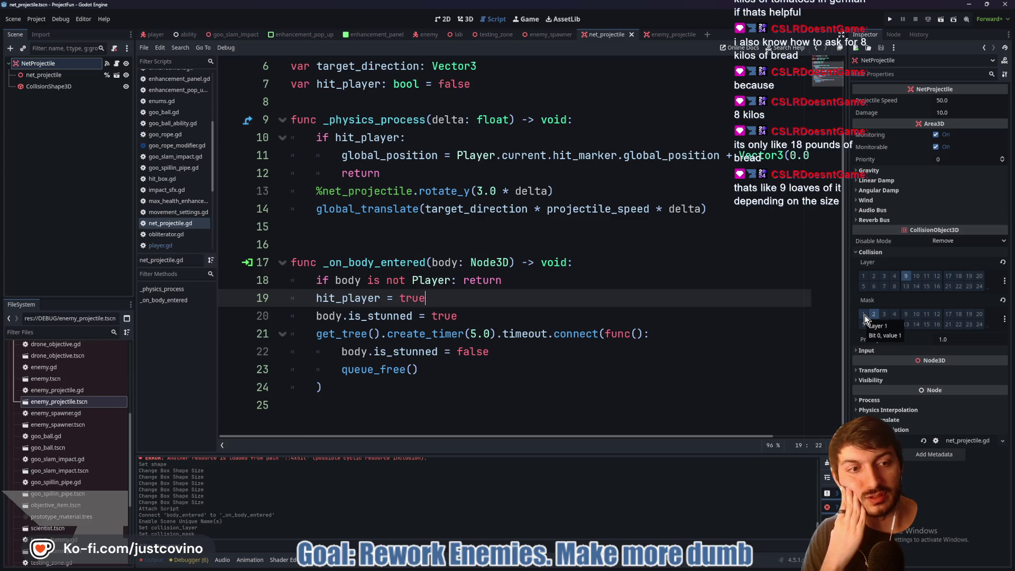
Replace the return after the Player check on line 18 with queue_free()
drag(503, 280, 461, 279)
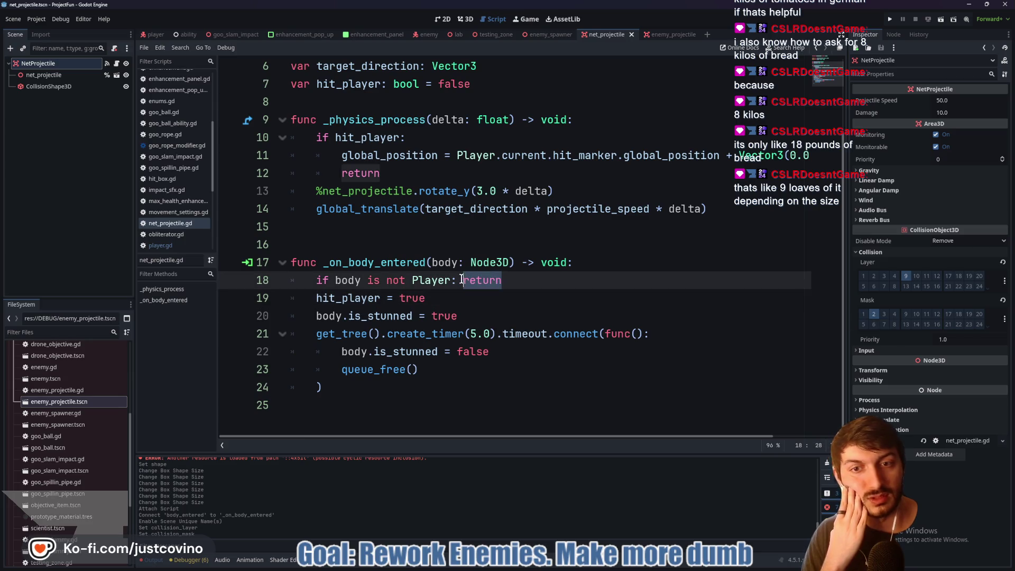
text(queue)
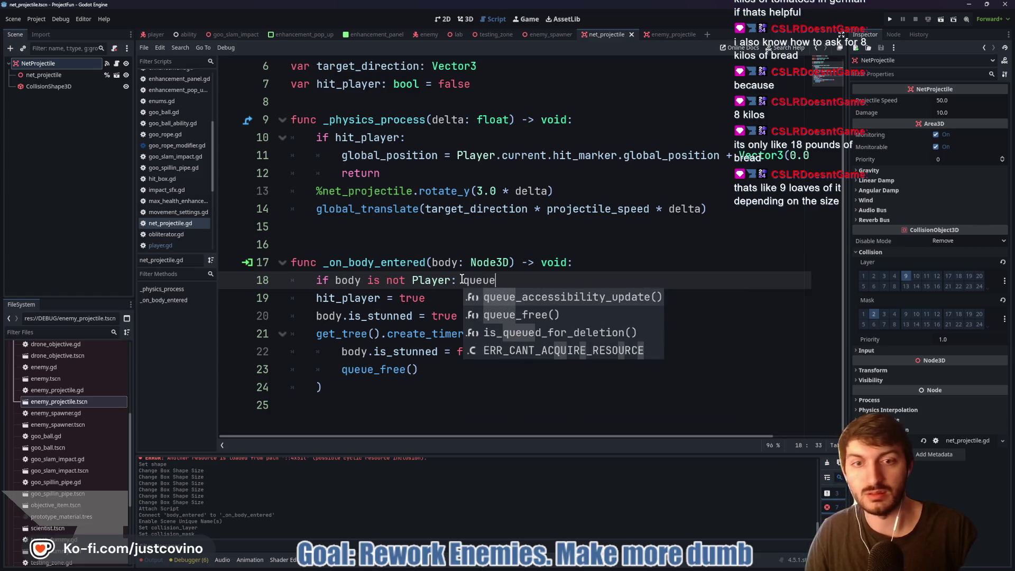
key(Down)
key(Return)
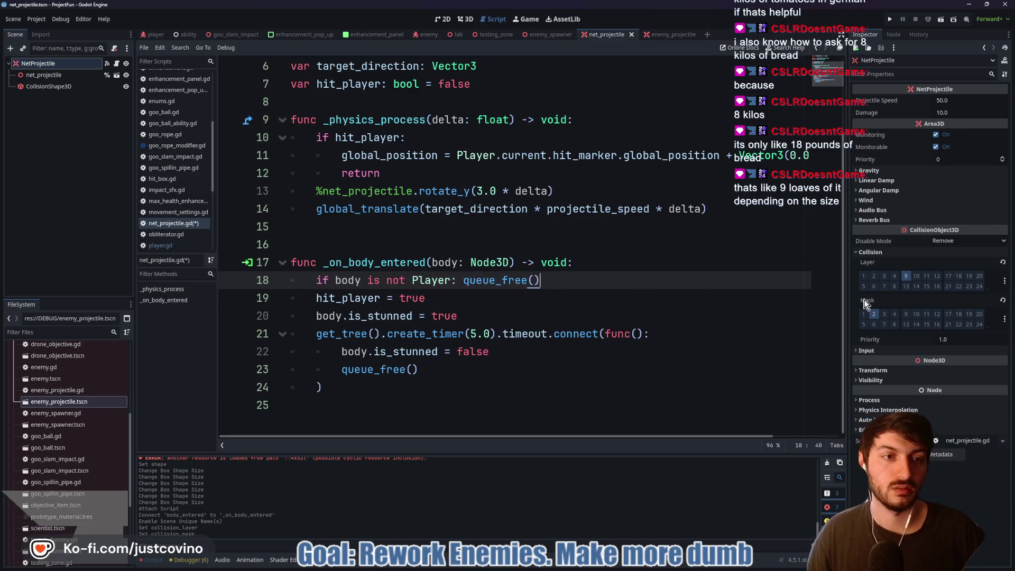
Enable collision mask layer 1 for the projectile and save the scene
click(863, 314)
key(ctrl+s)
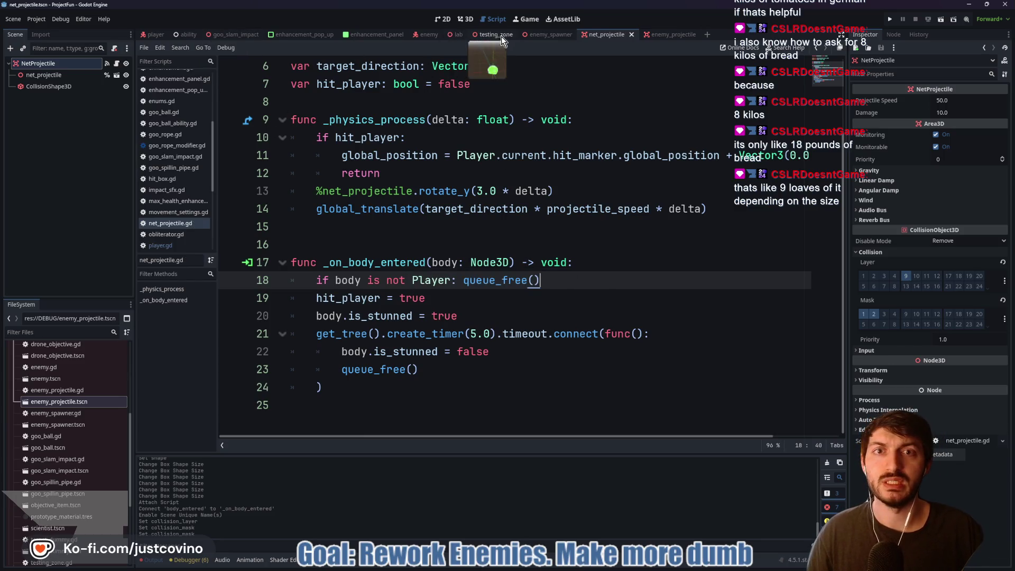
click(429, 35)
Jump to shoot_projectile in enemy.gd and scroll up to the PackedScenes exports
scroll(422, 235, down, 10)
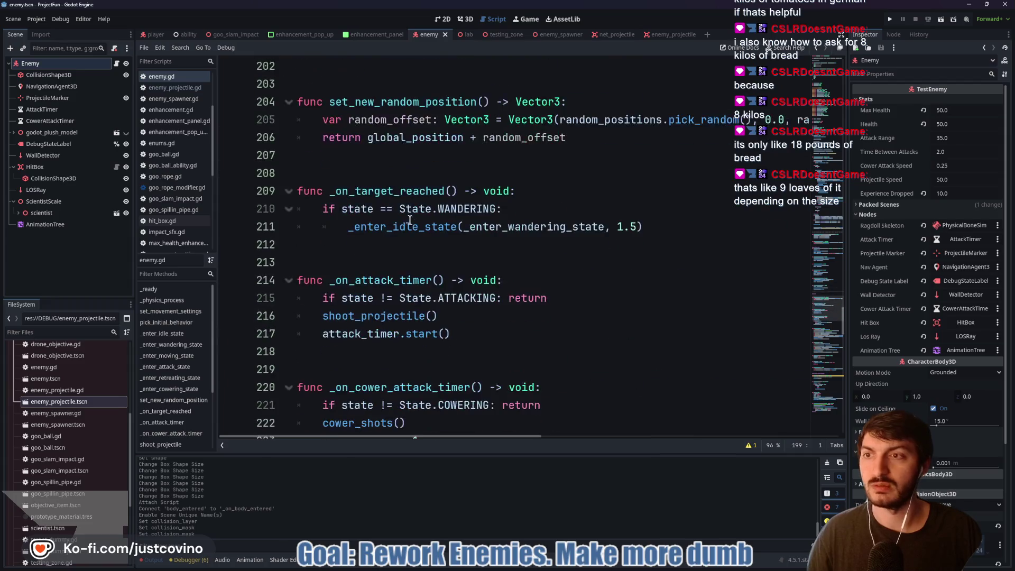
scroll(387, 264, up, 3)
ctrl+click(386, 264)
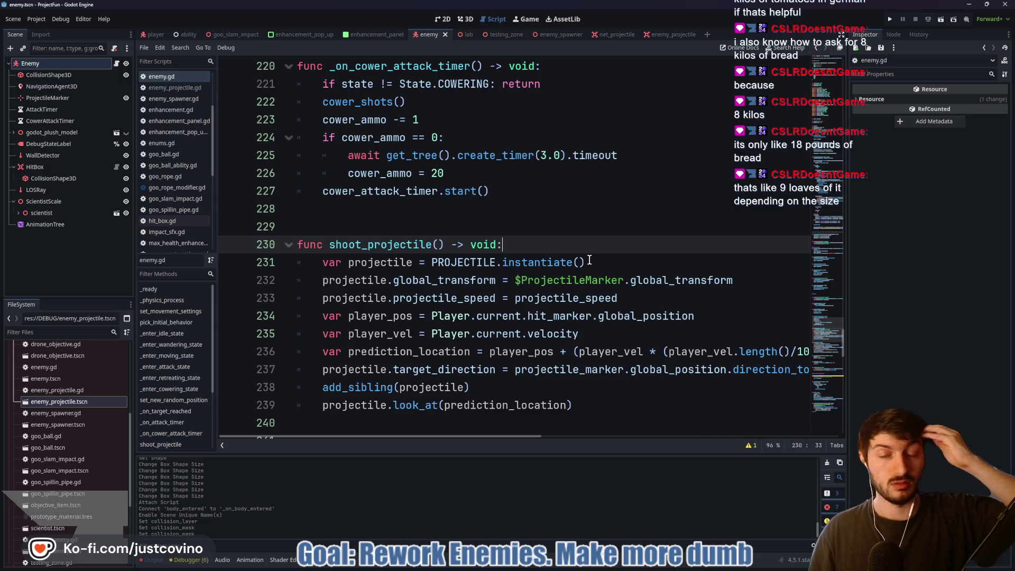
scroll(559, 244, up, 20)
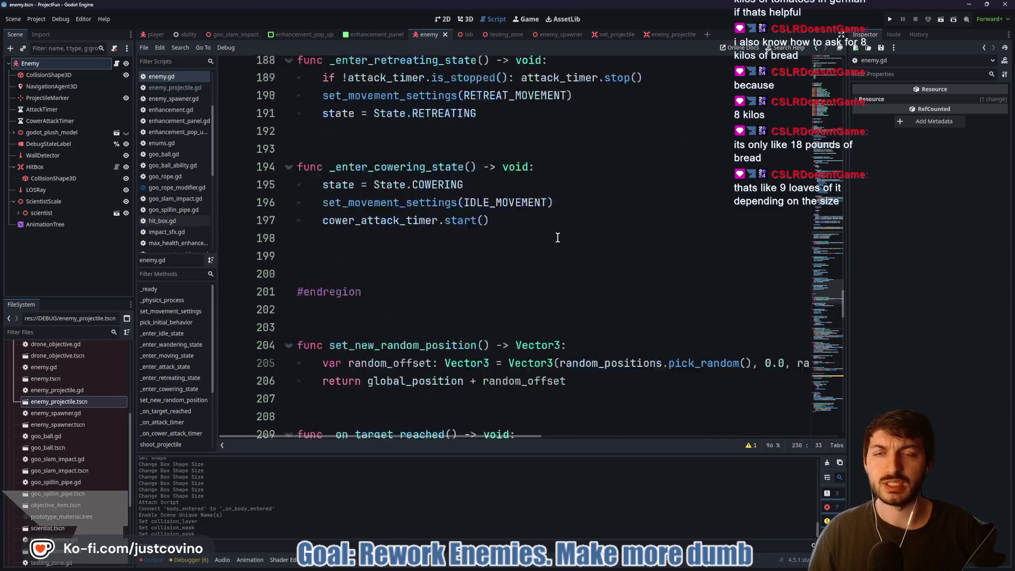
scroll(557, 239, up, 20)
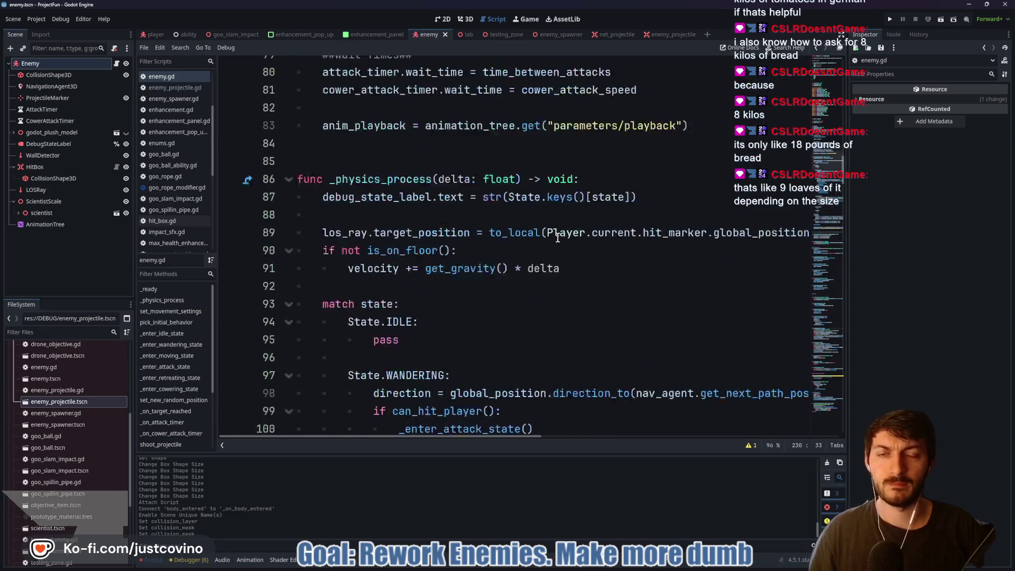
scroll(569, 238, up, 1)
click(539, 262)
key(Return)
text(@export var NET_)
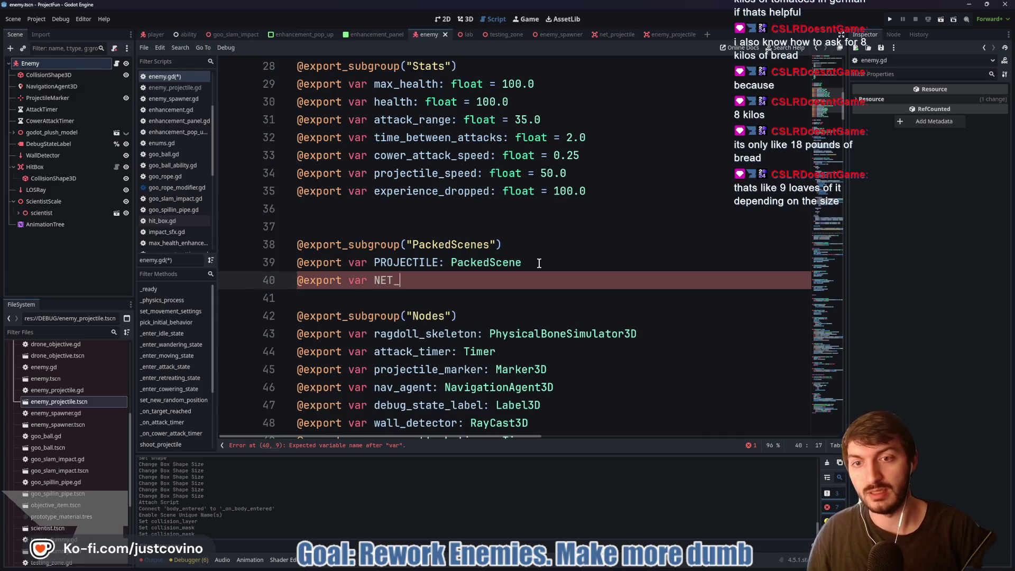
text(PROJECTILE: PackedS)
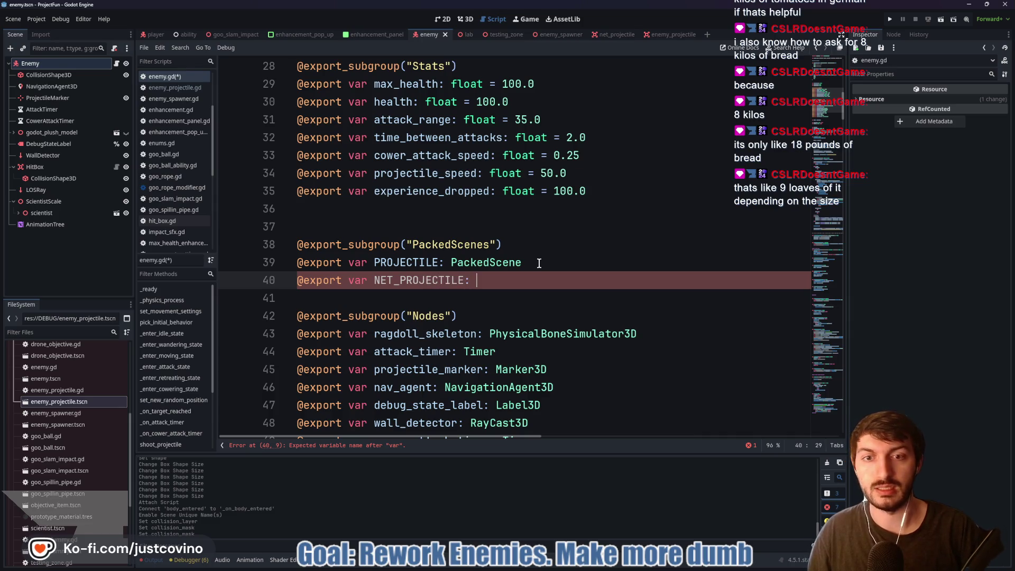
key(Return)
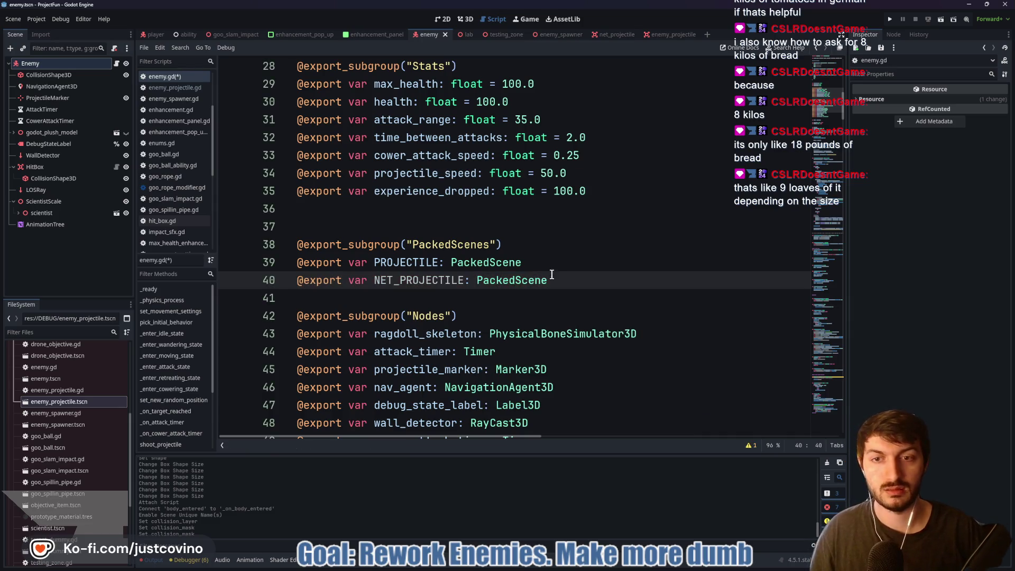
scroll(565, 272, down, 1)
scroll(564, 271, down, 20)
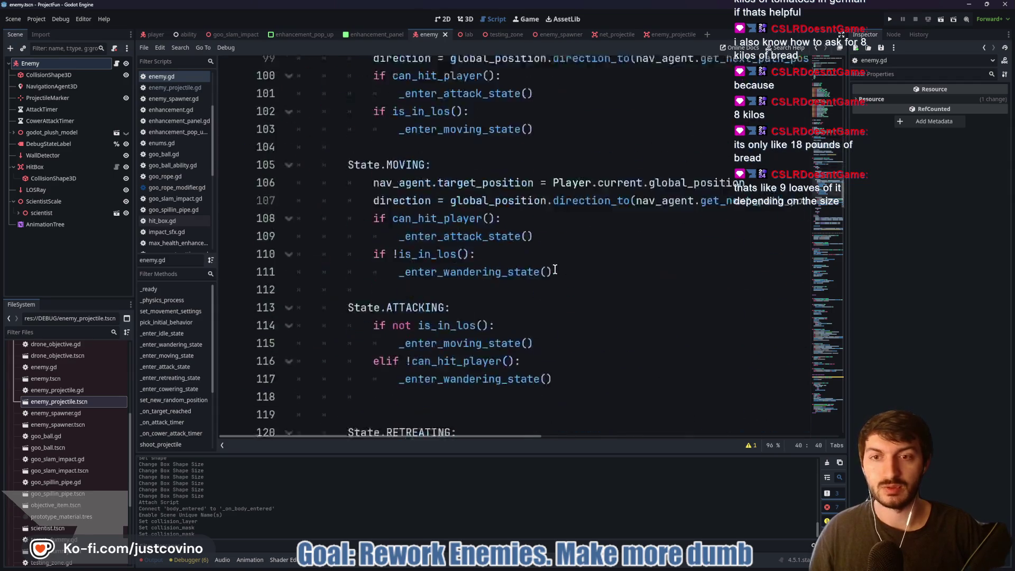
Begin shoot_projectile with net_chance = randi_range(0,100)
click(173, 445)
key(Return)
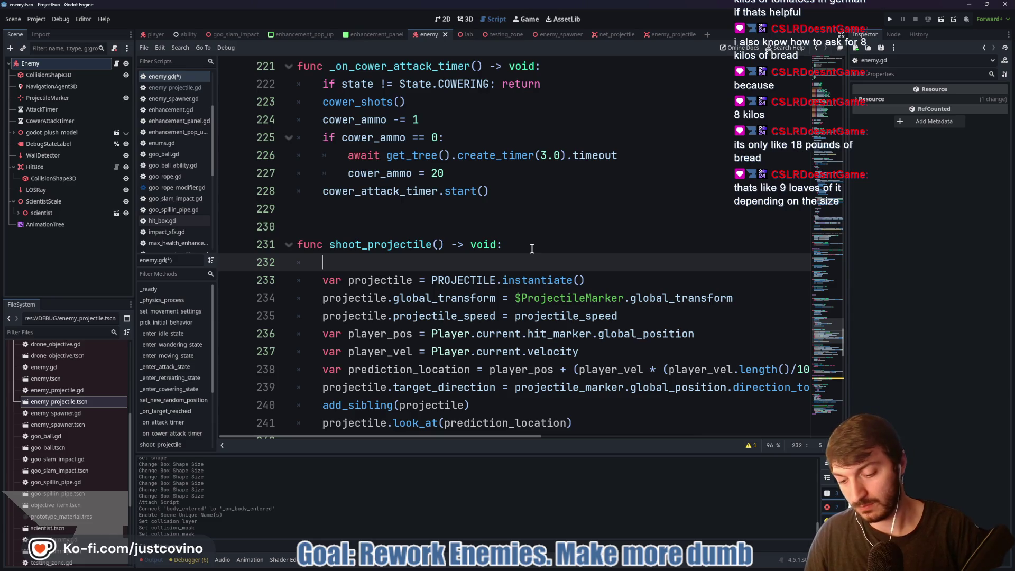
text(net_chance )
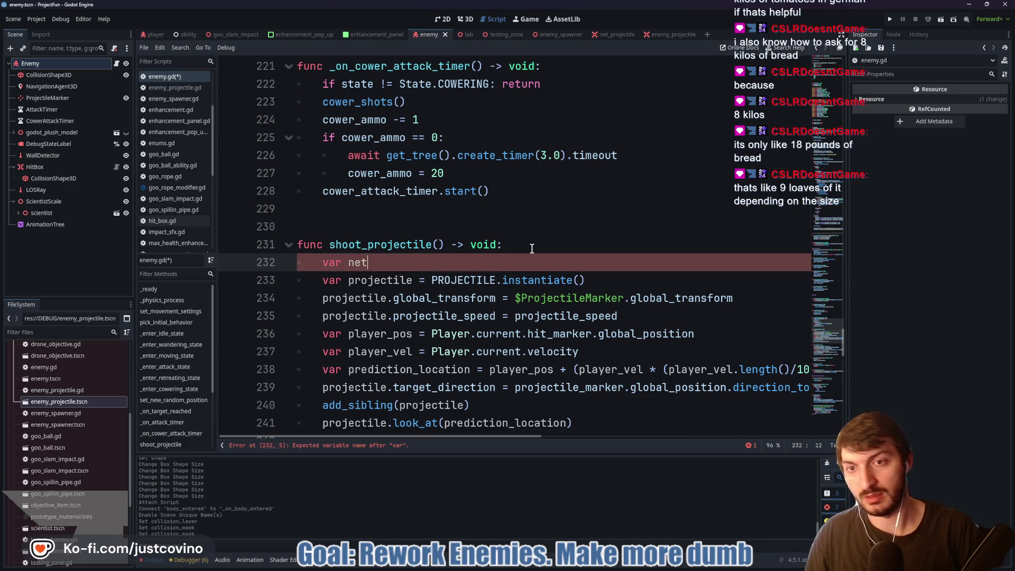
text(= rand)
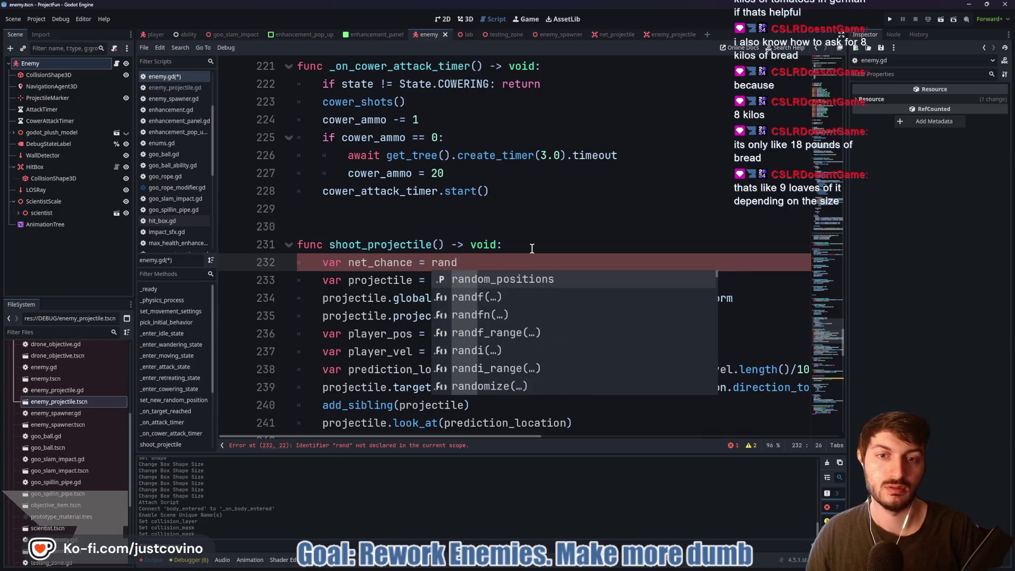
text(i)
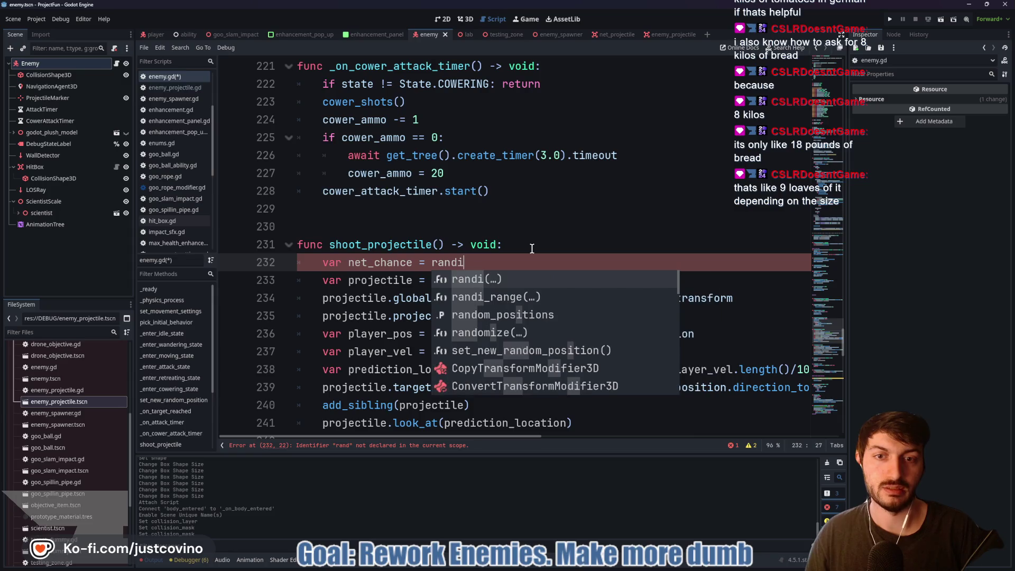
key(Down)
key(Return)
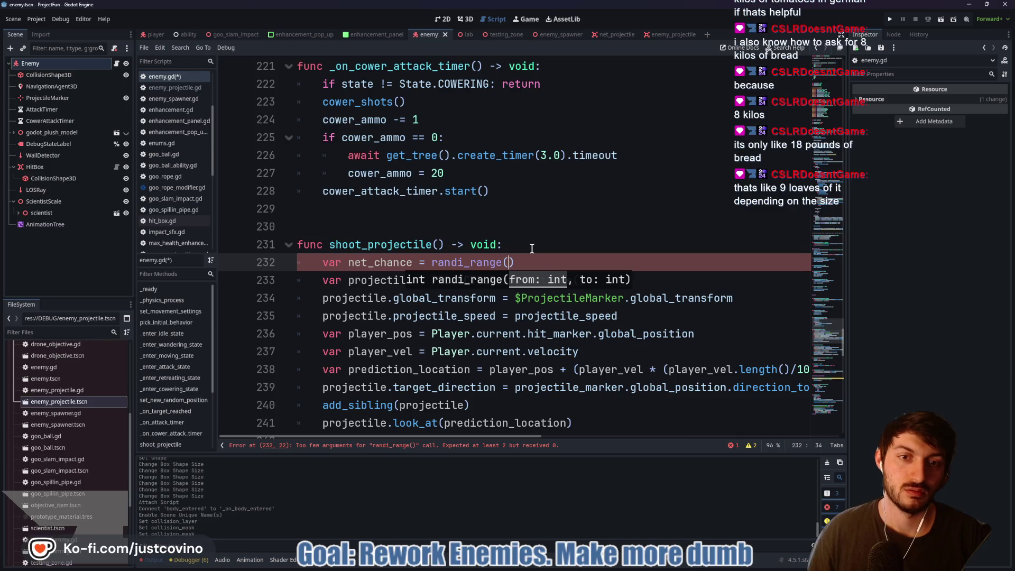
text(0,)
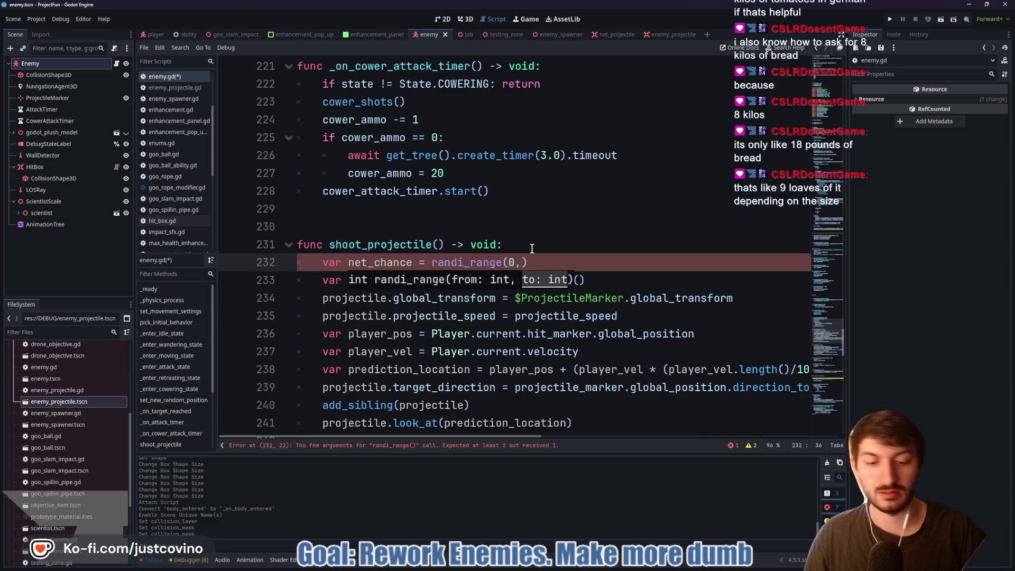
text(100)
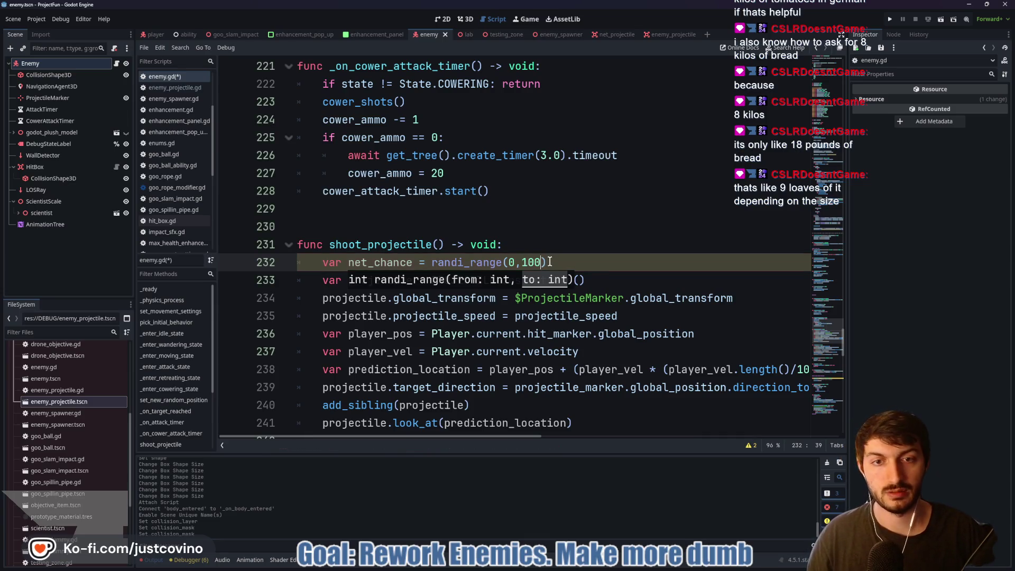
click(550, 262)
Add 'if net_chance >= 60:' instantiating NET_PROJECTILE into var projectile
key(Return)
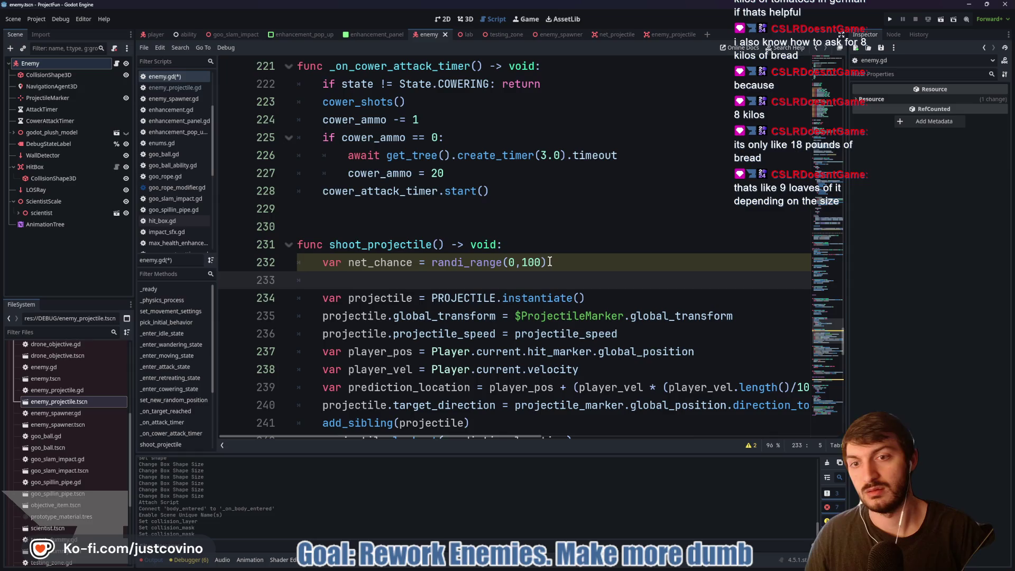
text(net)
key(Return)
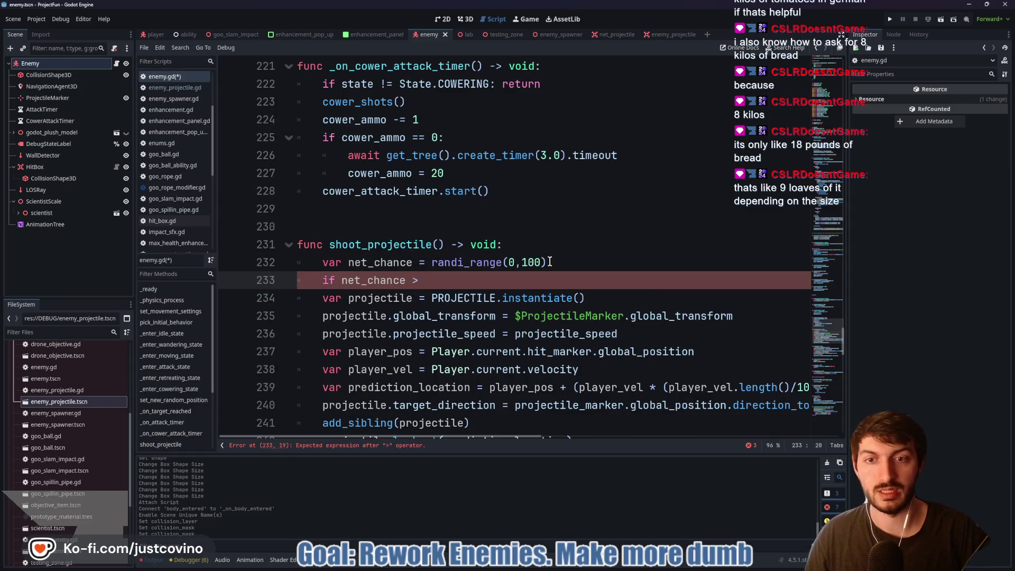
text(= )
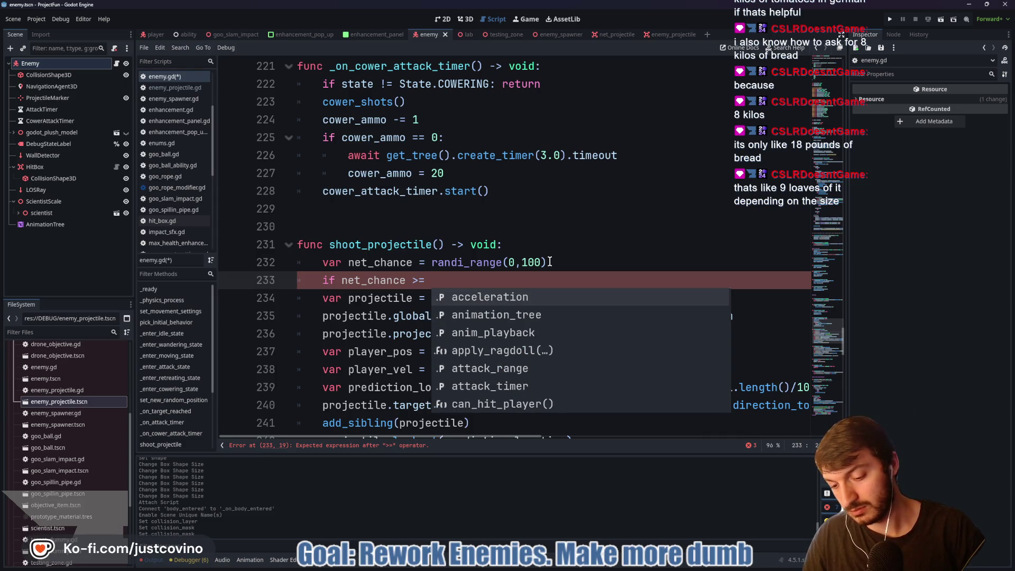
text(60)
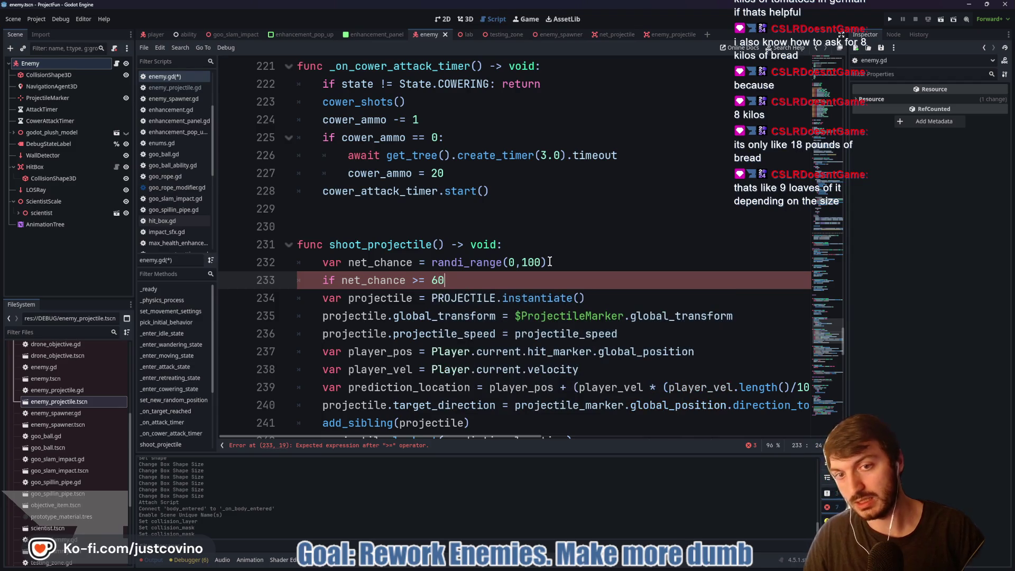
text(:)
key(Return)
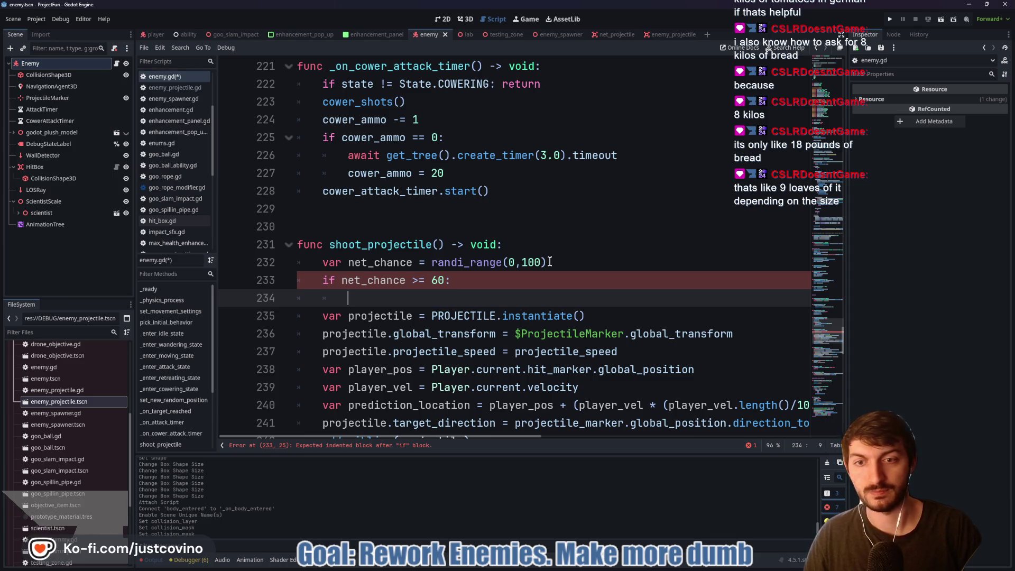
text(var projectile)
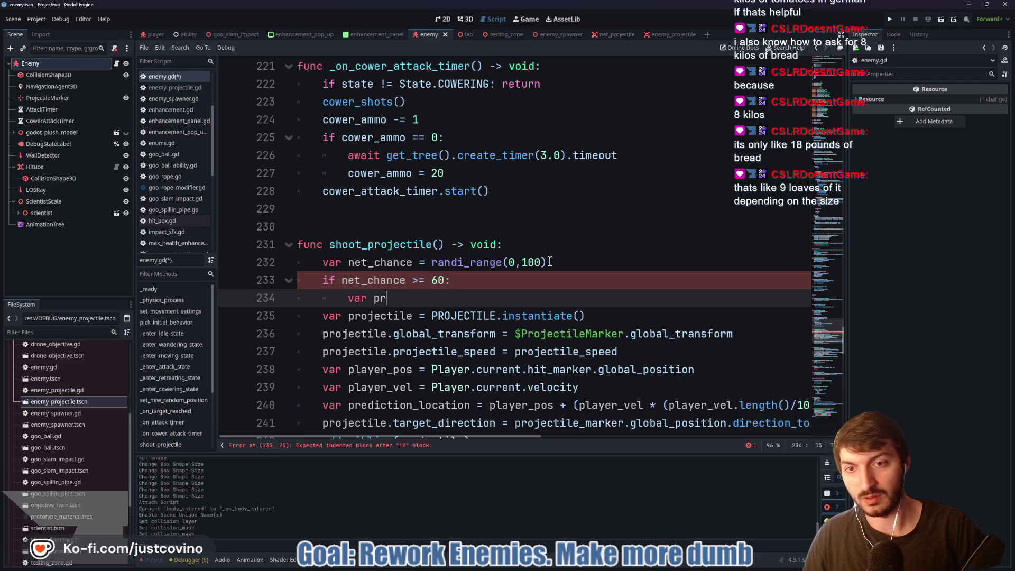
text( = NET)
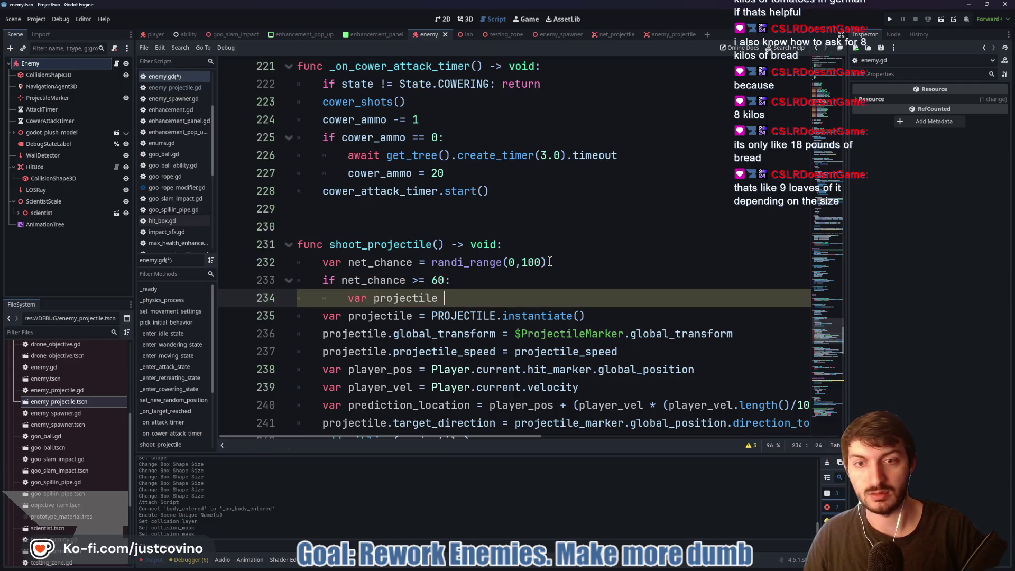
key(Return)
text(.inst)
key(Return)
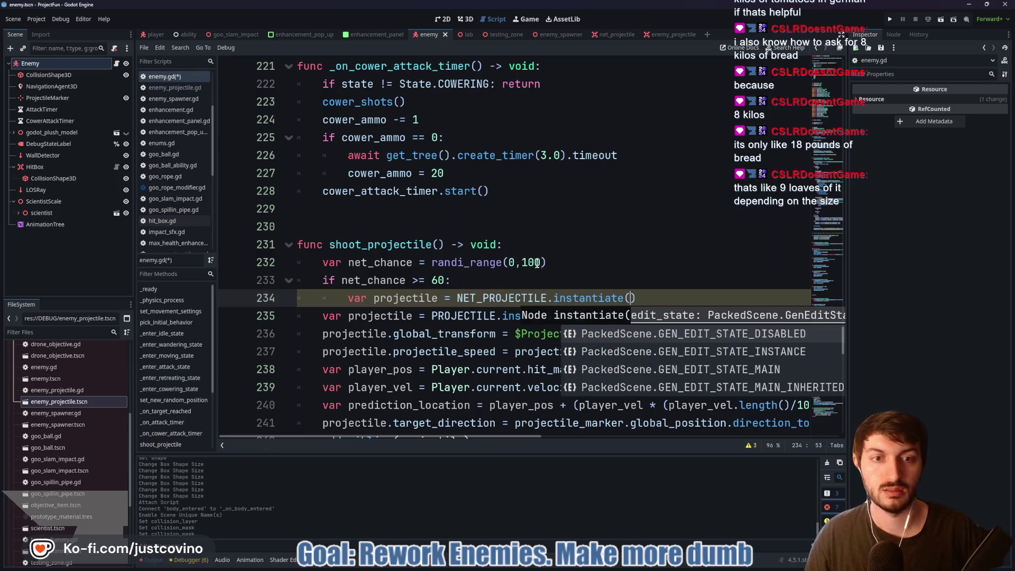
key(Right)
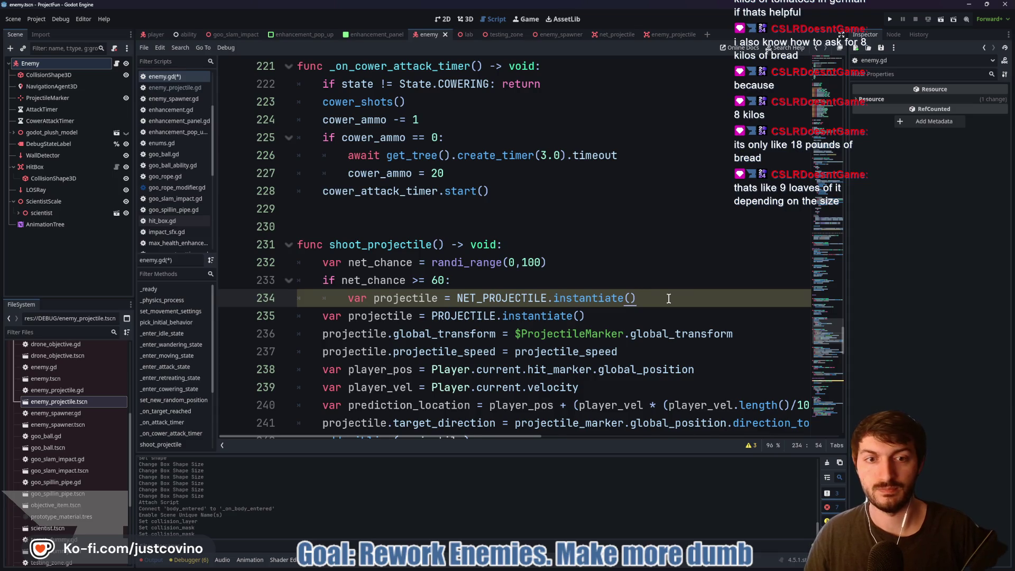
key(Return)
Add an else: branch and indent the original PROJECTILE instantiate line under it
text(else:)
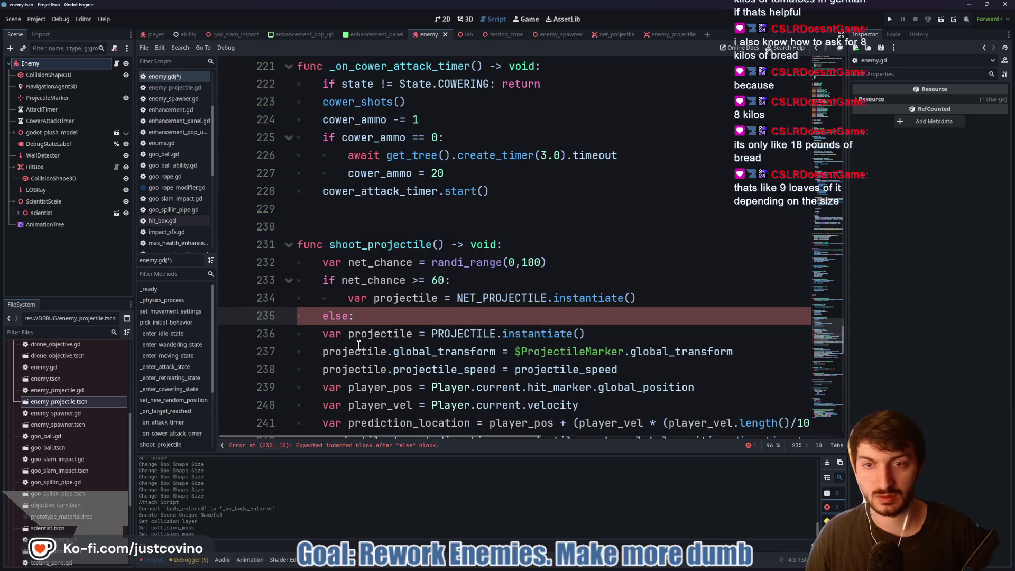
click(319, 333)
key(Tab)
click(647, 332)
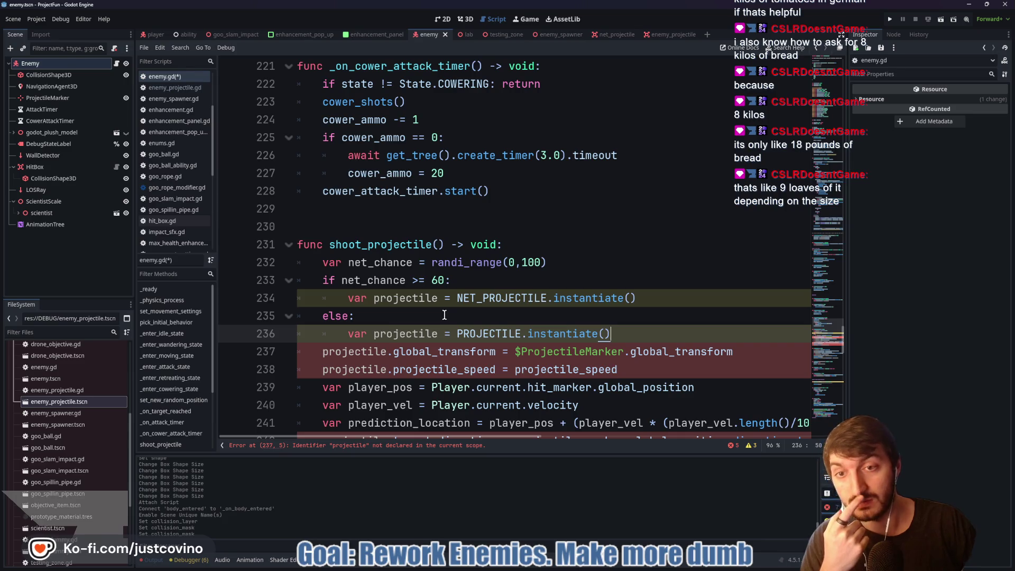
Declare projectile once above the if, drop the duplicate var keywords, save enemy.gd and run
click(570, 262)
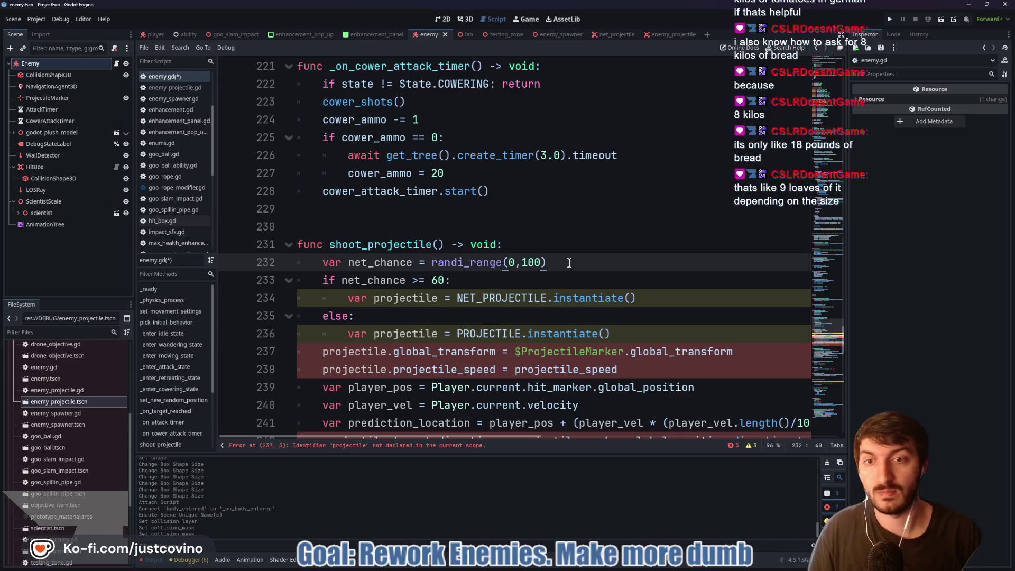
key(Return)
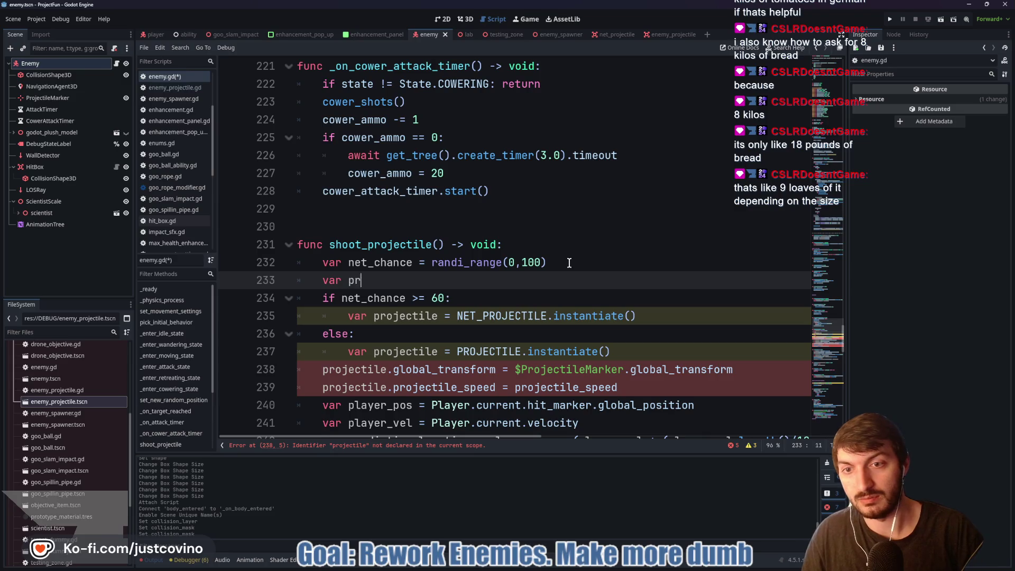
click(373, 316)
key(shift+Home)
key(BackSpace)
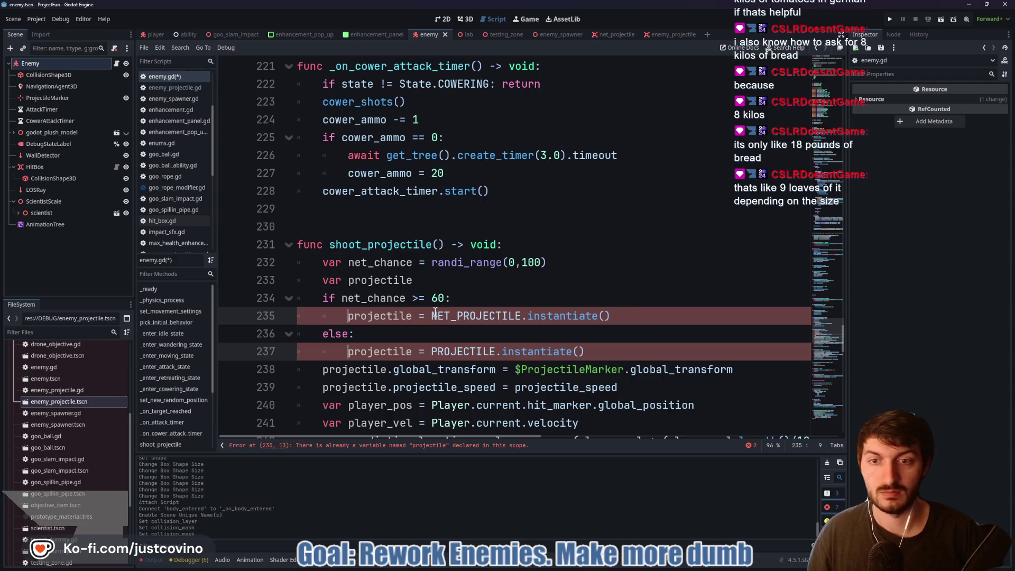
click(442, 285)
key(ctrl+s)
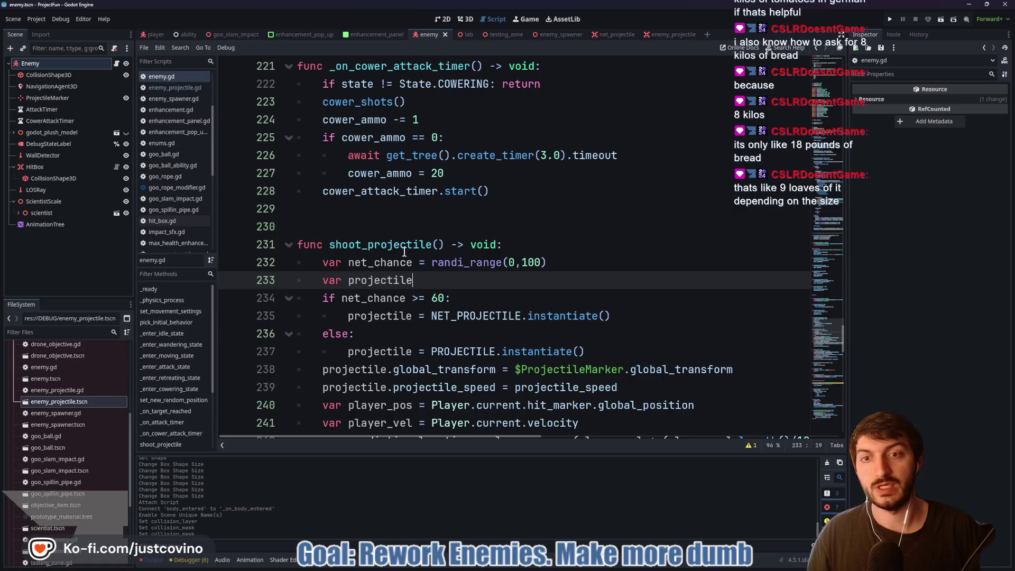
click(890, 19)
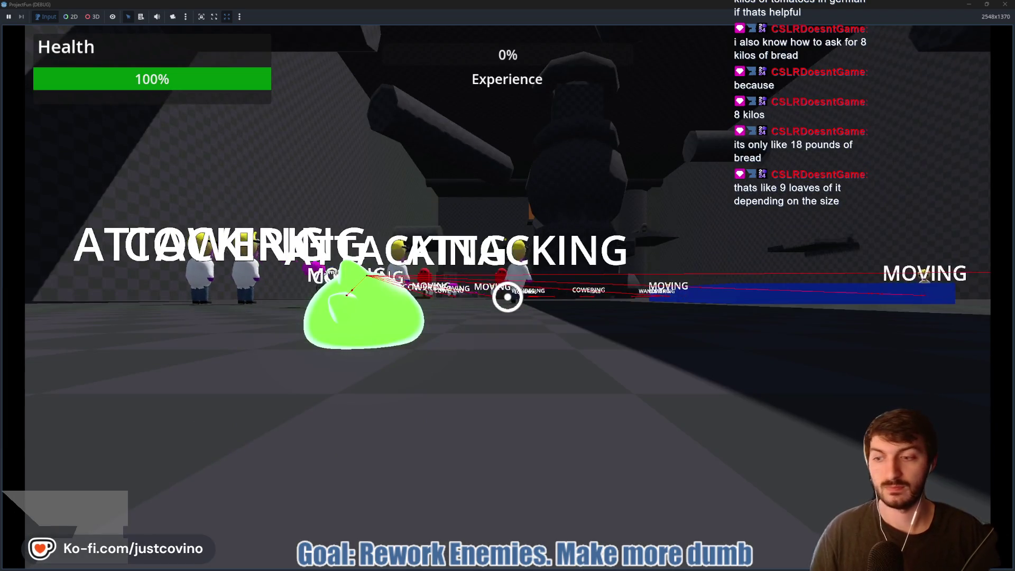
Remove stray characters from line 235 and stop the crashed debug session
text(wwww)
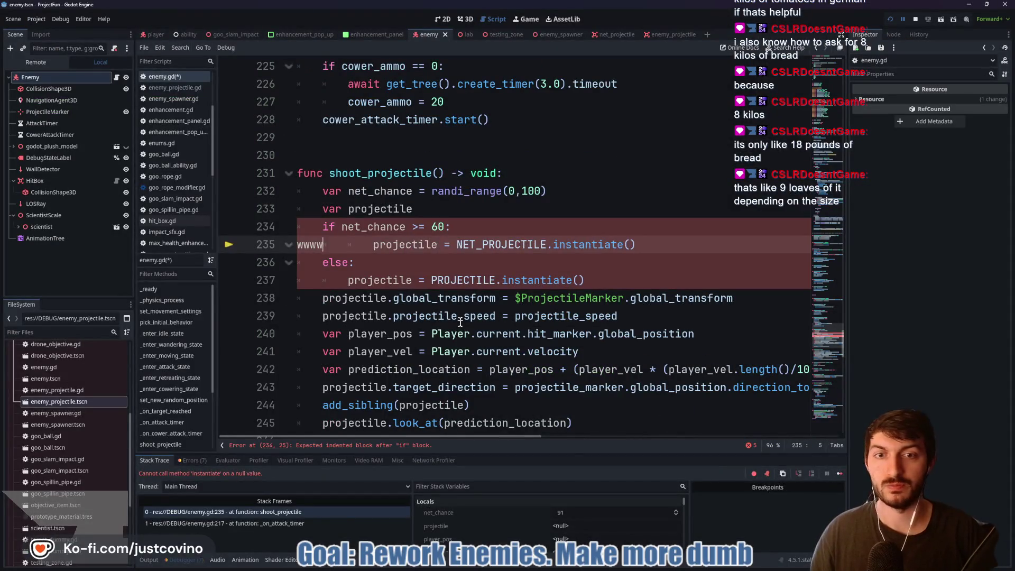
text(a)
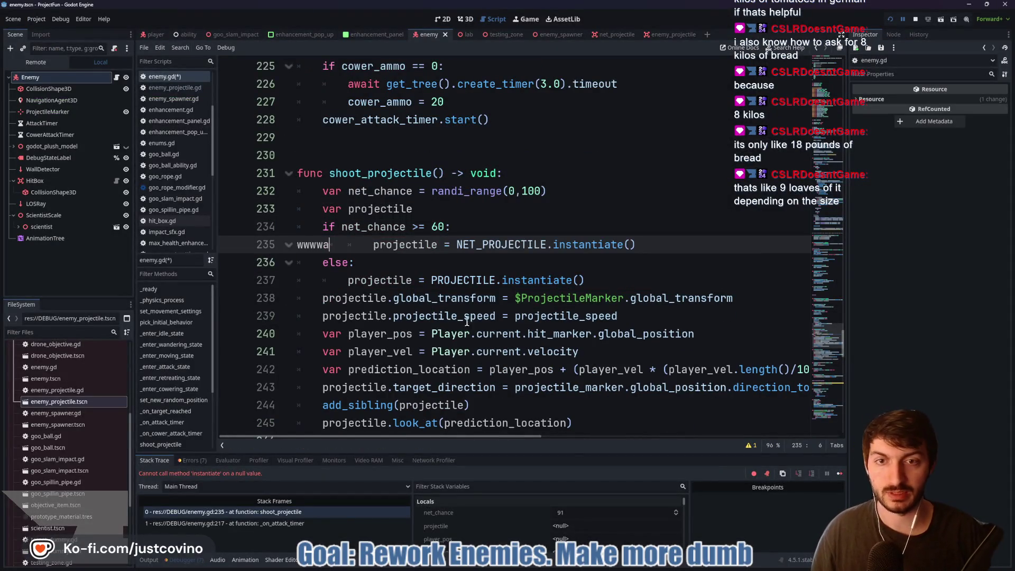
key(BackSpace)
key(BackSpace)
key(BackSpace)
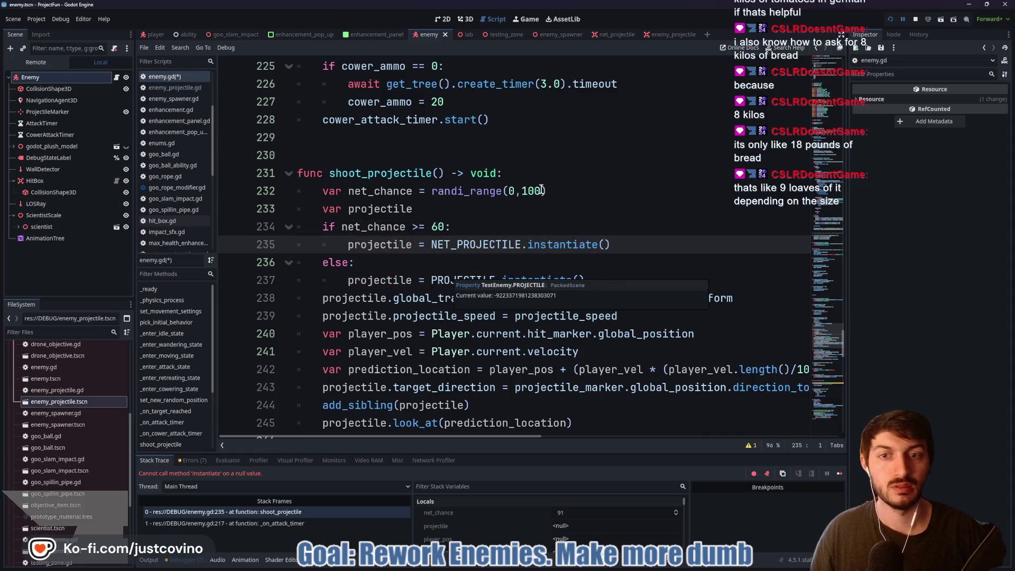
click(916, 19)
click(509, 227)
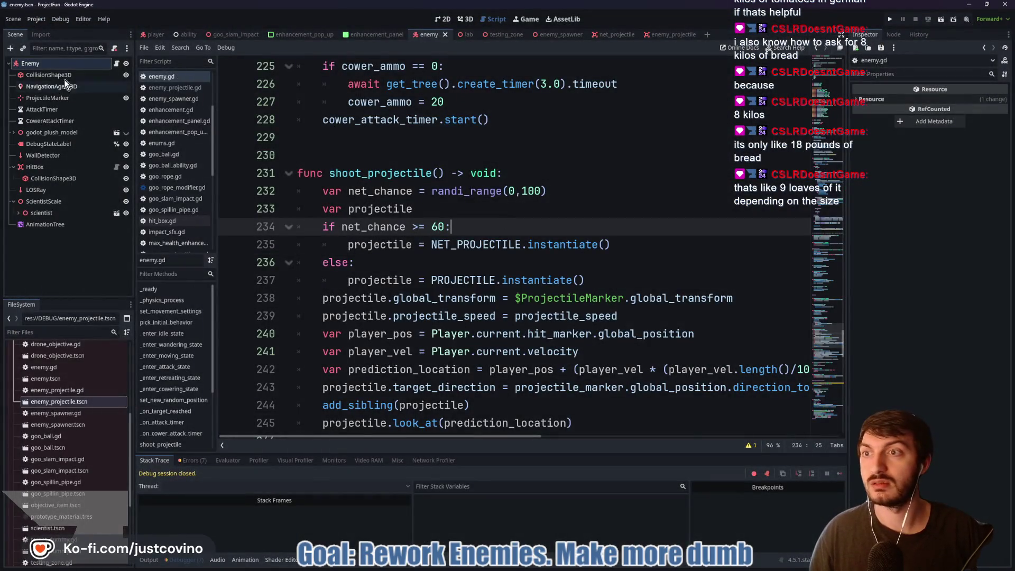
Assign net_projectile to the Enemy's Net Projectile export, save, and rerun the game
click(32, 63)
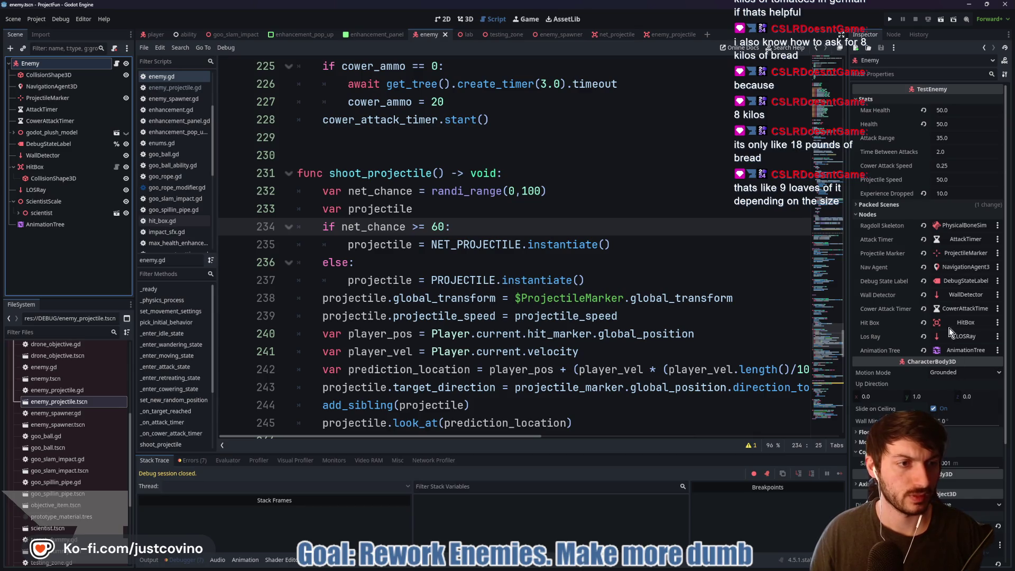
click(902, 206)
click(996, 243)
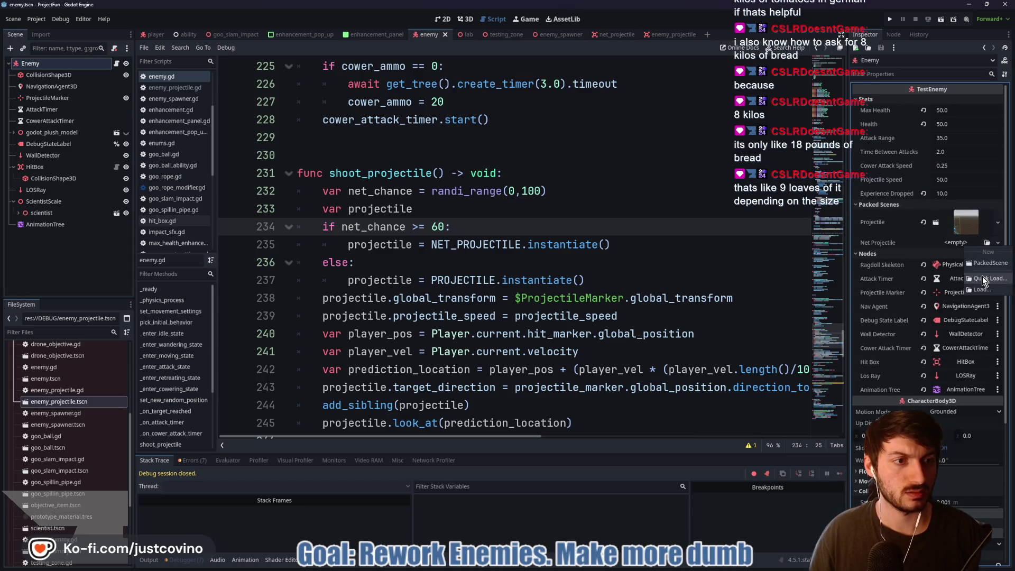
click(982, 278)
text(net)
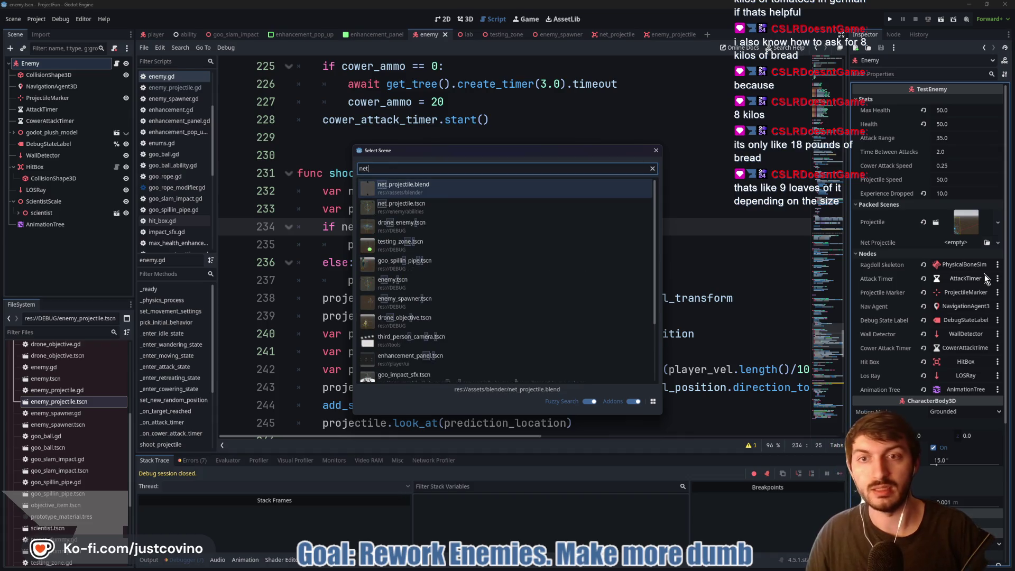
click(479, 207)
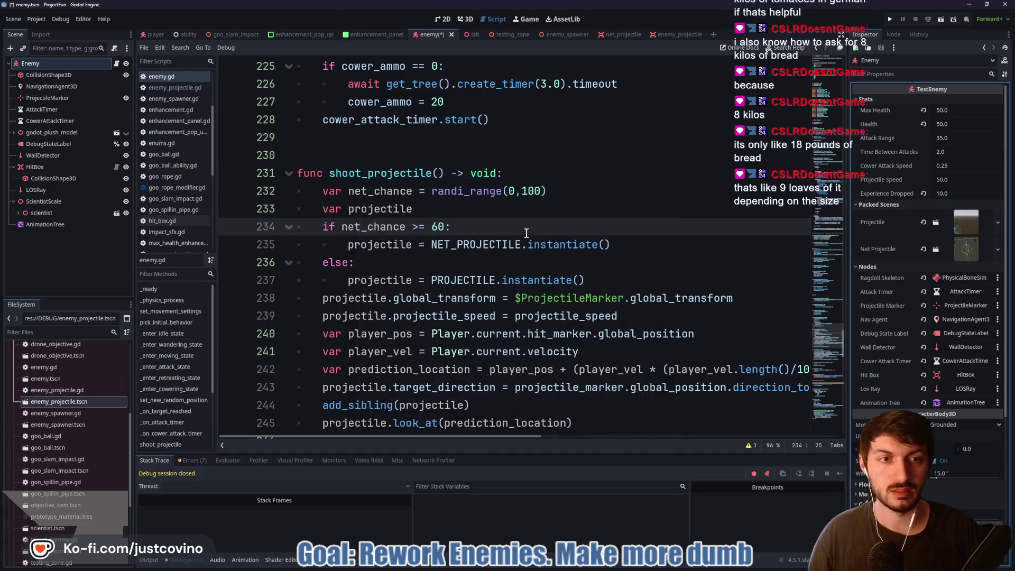
key(ctrl+s)
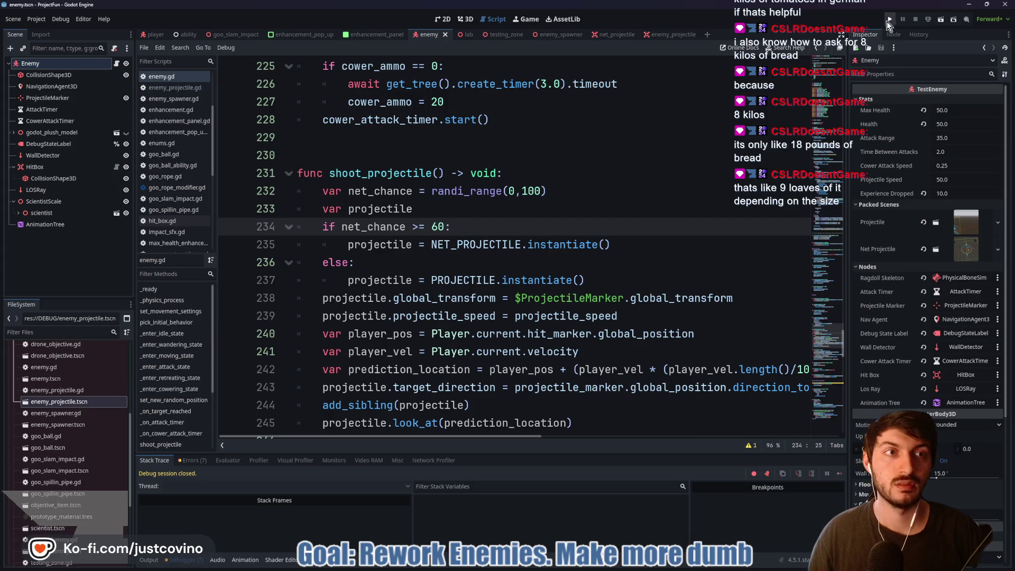
click(888, 20)
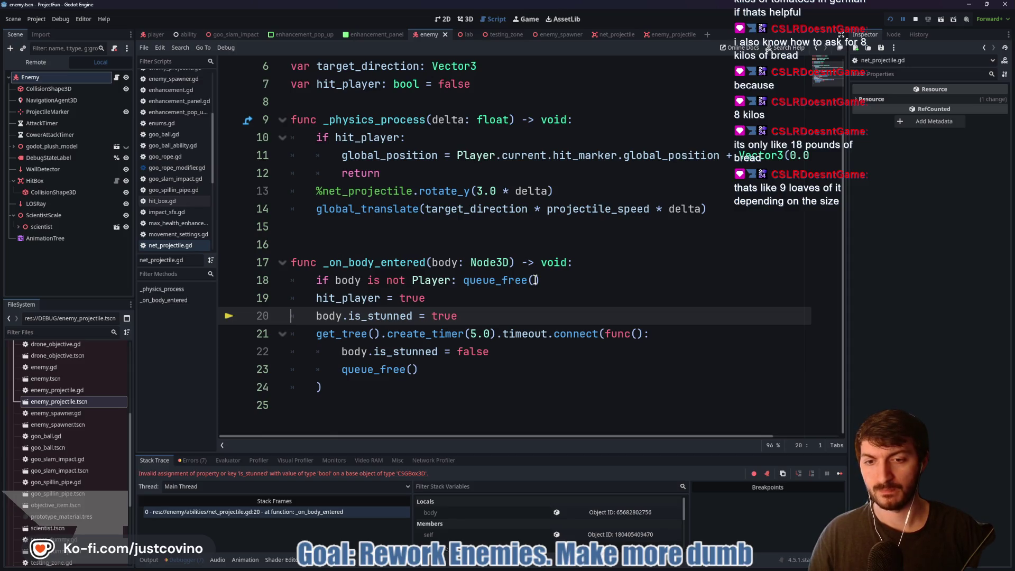
Stop the game, replace queue_free() on line 18 of net_projectile.gd with return, save, and relaunch
click(915, 21)
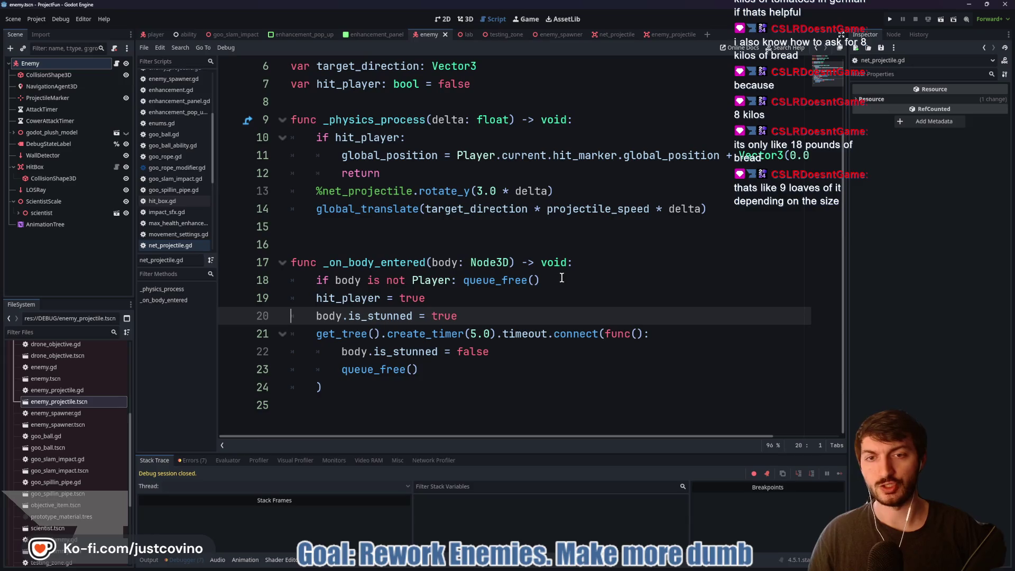
drag(545, 282, 457, 280)
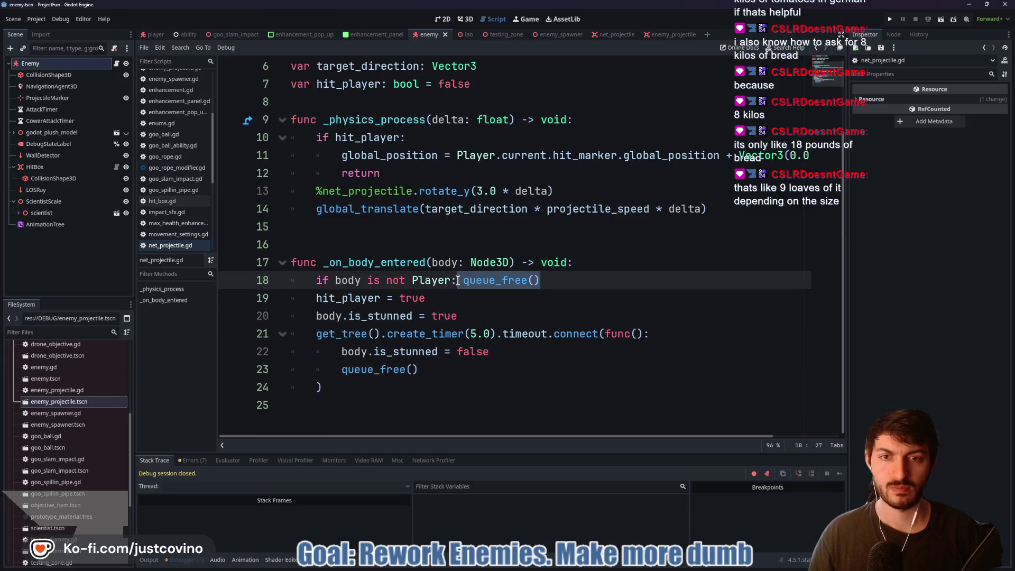
text(return)
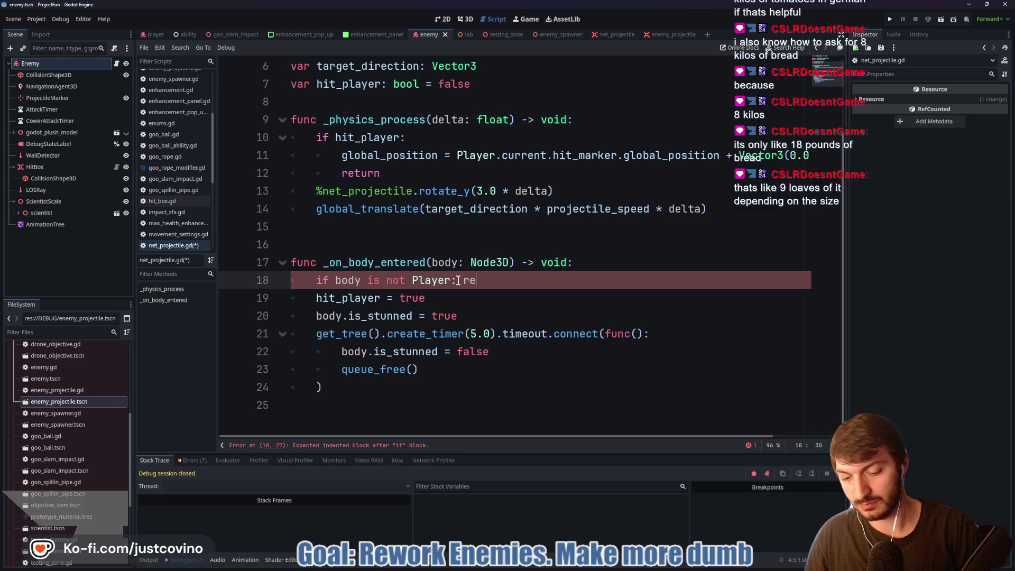
key(ctrl+s)
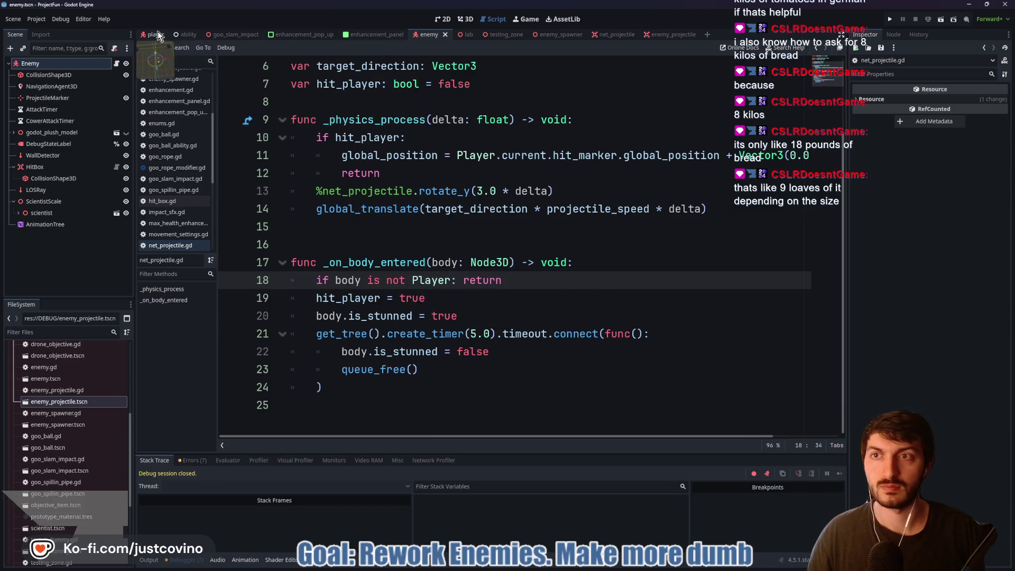
click(888, 19)
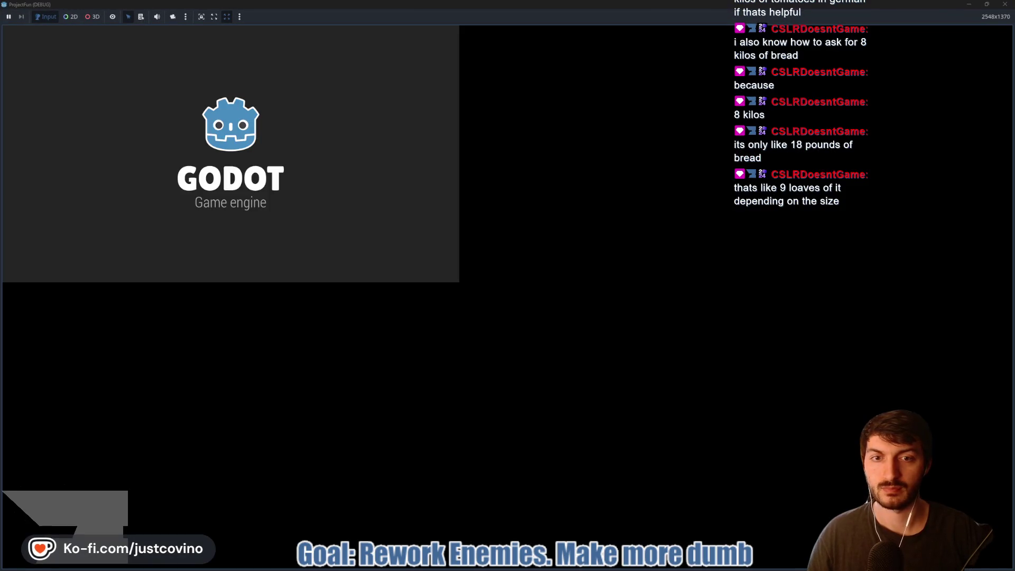
Walk forward in a test run, quit it with F8, and open player.gd
key(w)
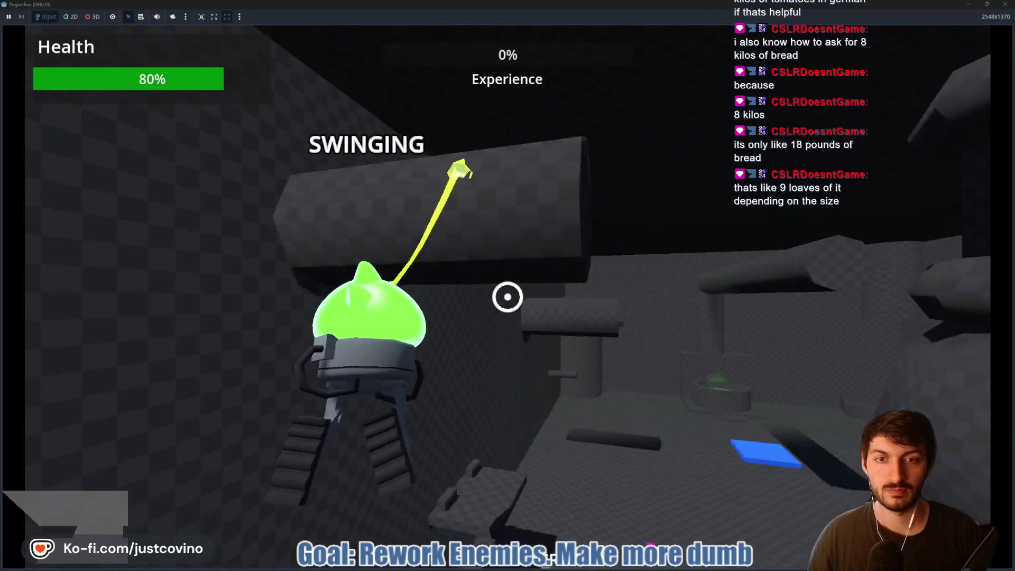
key(F8)
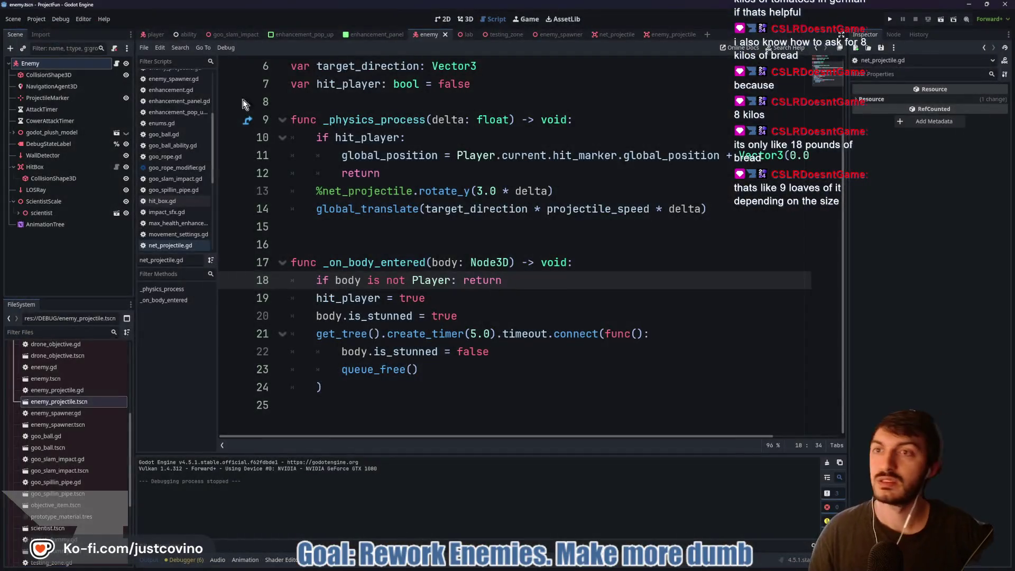
click(154, 34)
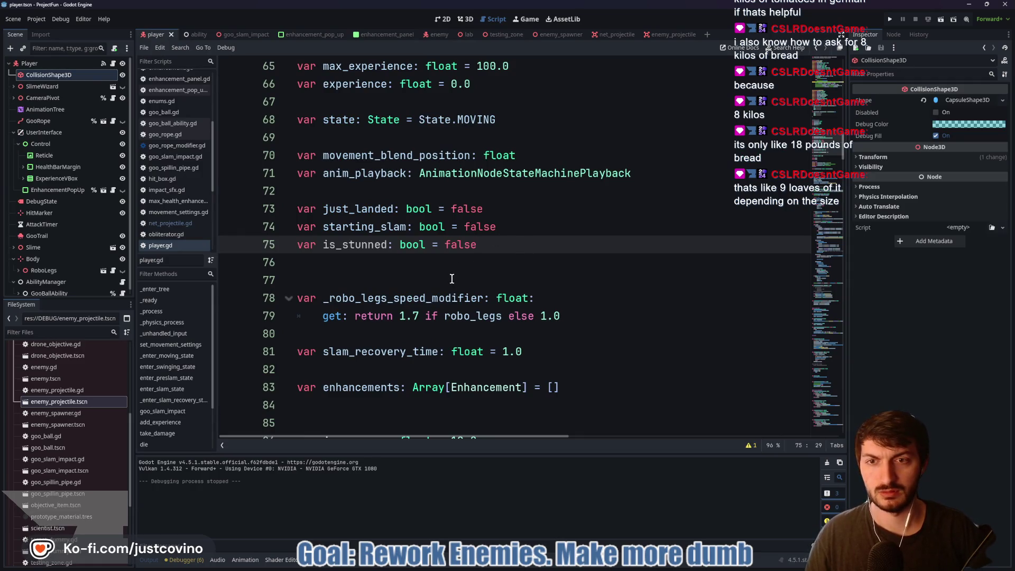
scroll(445, 268, down, 15)
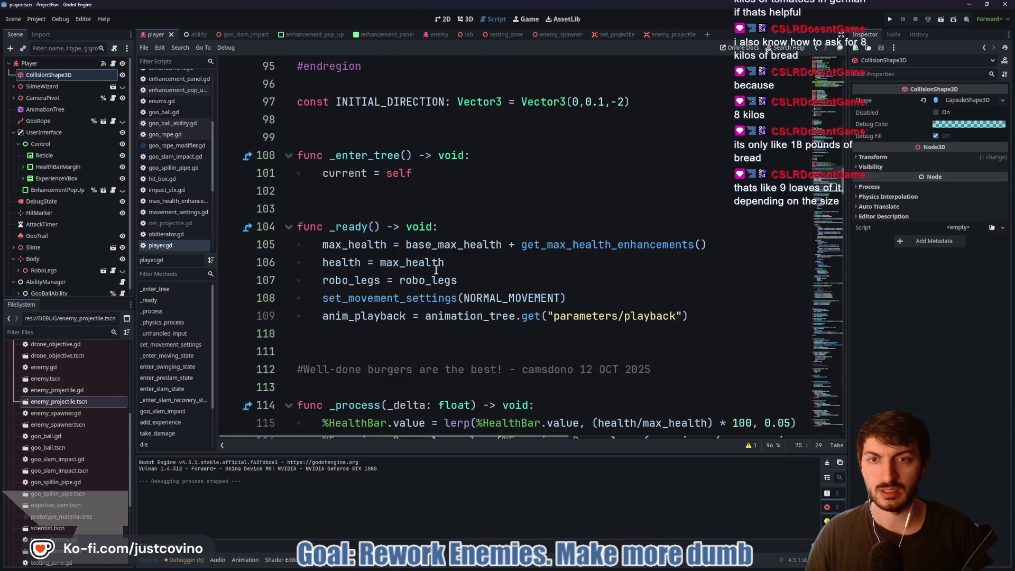
Add 'if is_stunned: return' on empty line 132 of player.gd and save it
scroll(436, 270, down, 1)
scroll(438, 269, down, 4)
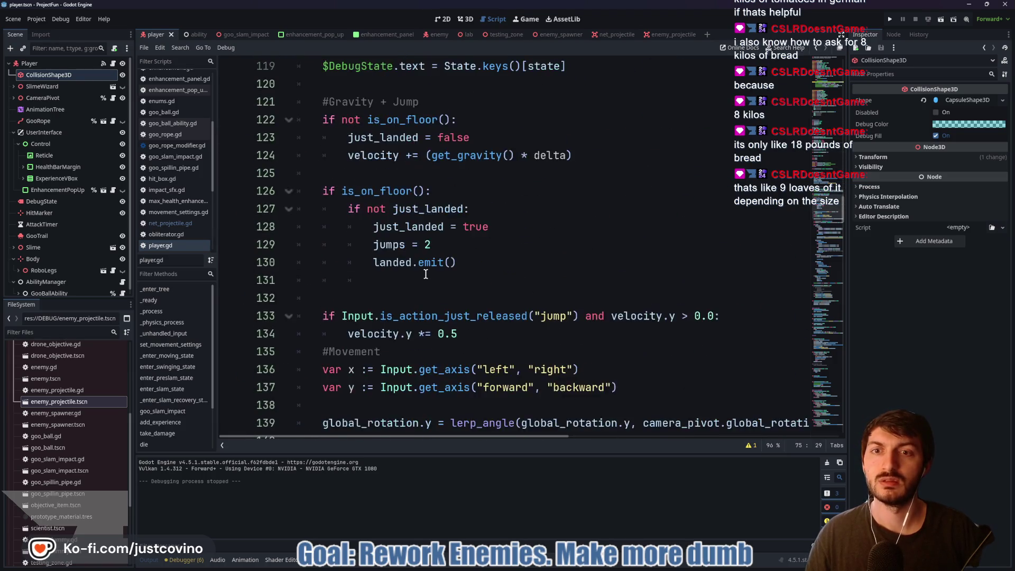
scroll(366, 313, down, 1)
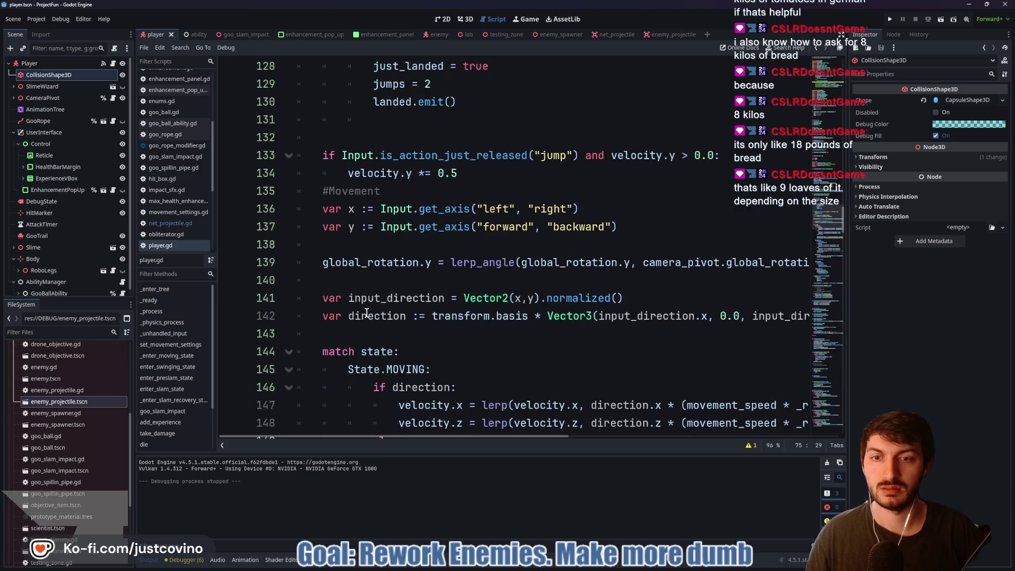
scroll(363, 280, up, 2)
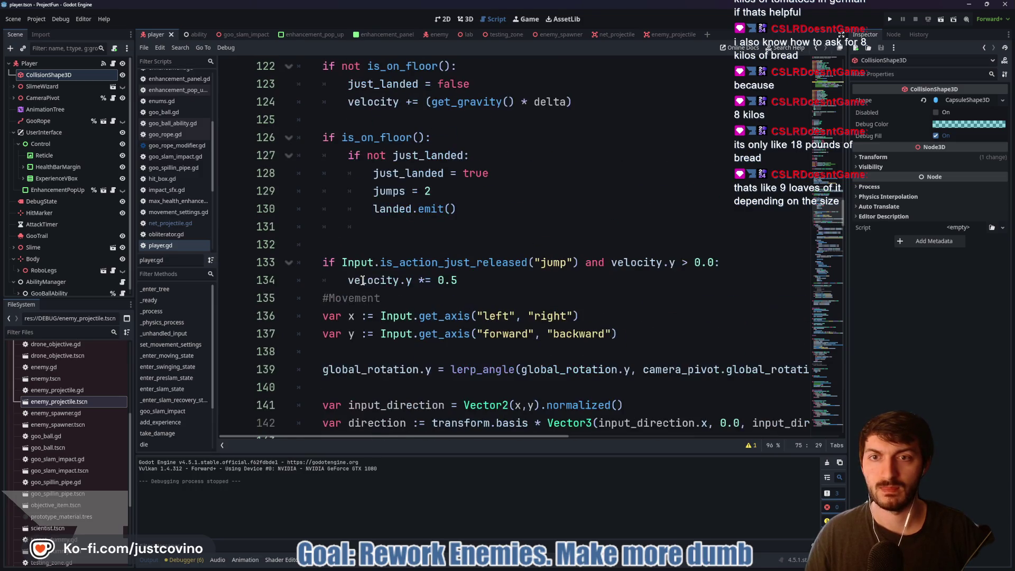
click(341, 247)
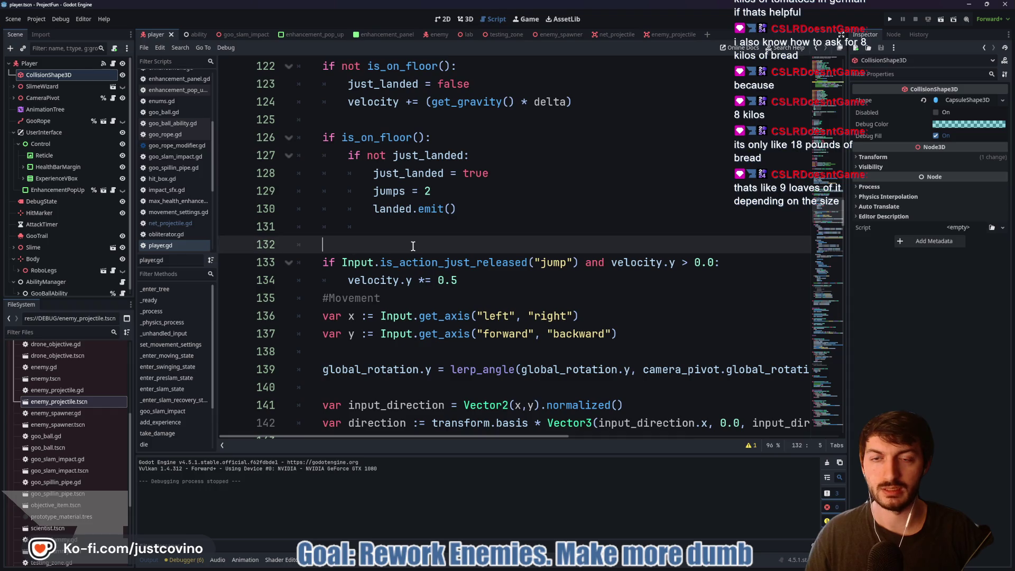
scroll(363, 278, down, 3)
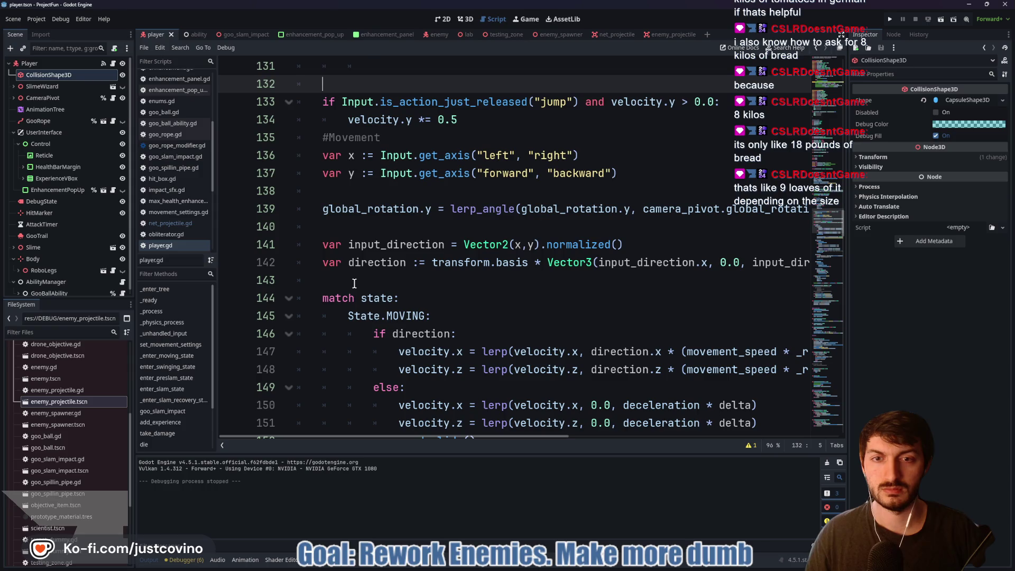
scroll(353, 283, up, 6)
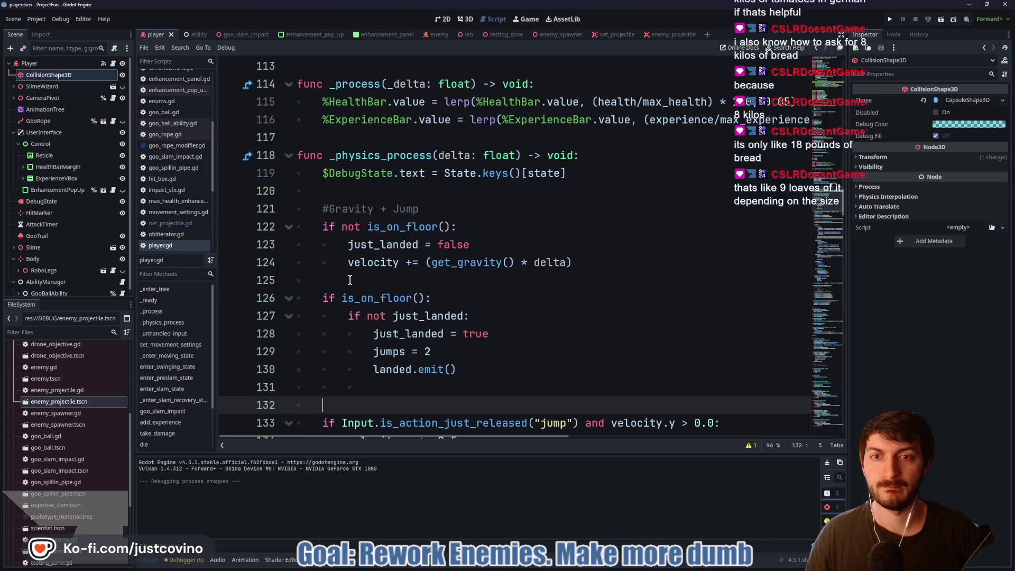
scroll(349, 280, down, 2)
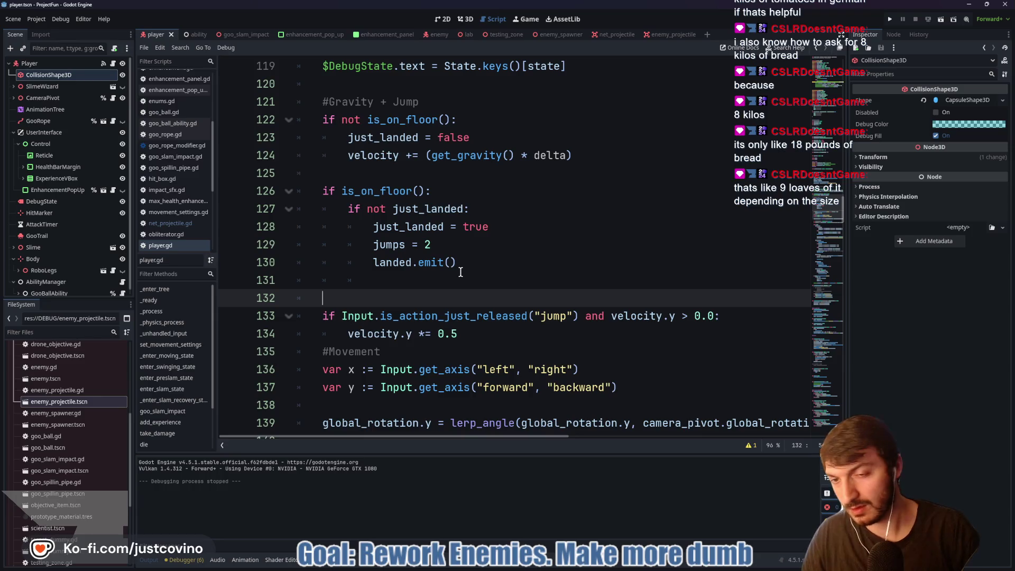
text(if is_stunned:)
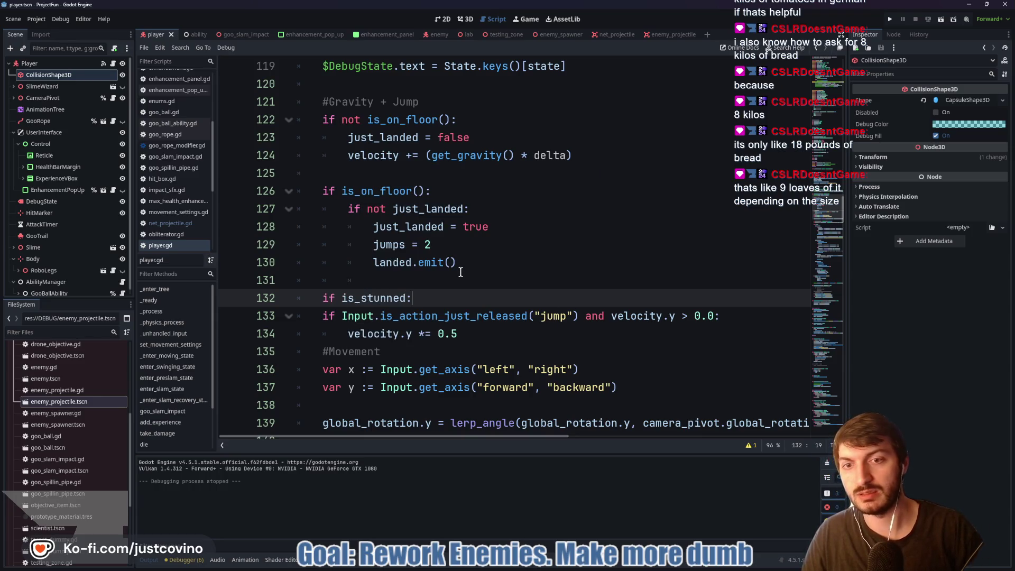
text( return)
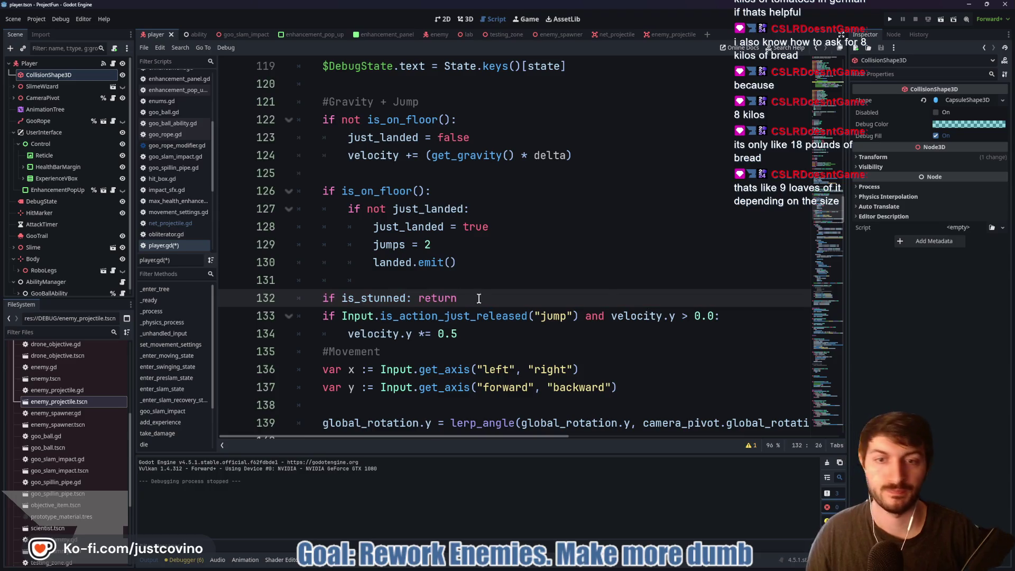
key(ctrl+s)
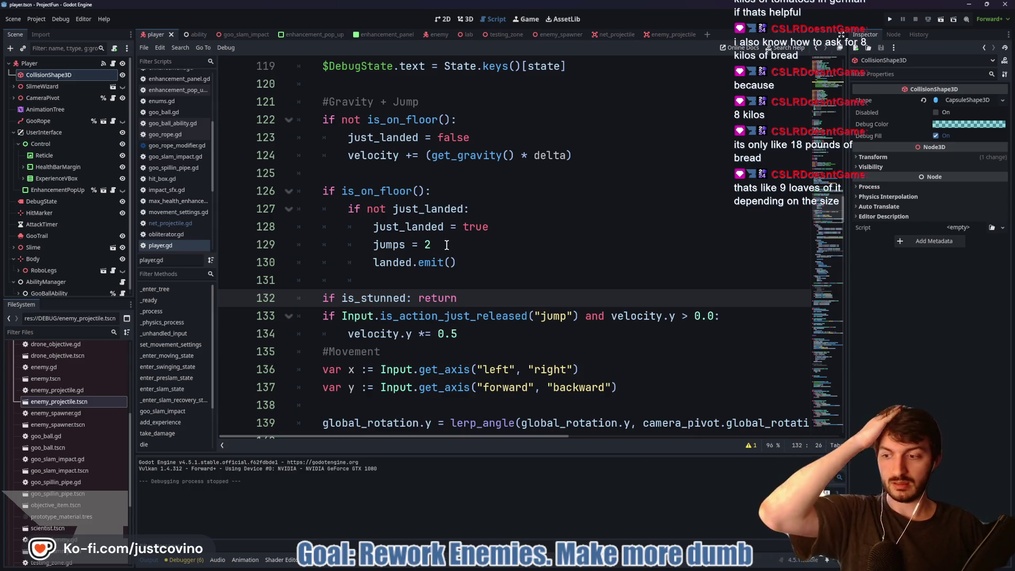
Add return on line 12 of net_projectile.gd under the hit_player check, then run with F5
click(606, 35)
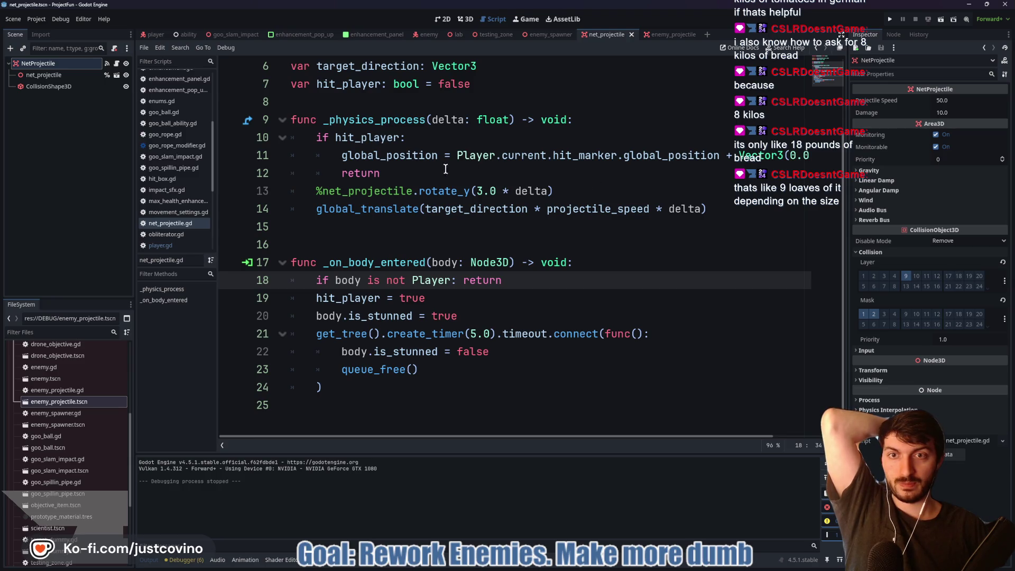
click(338, 170)
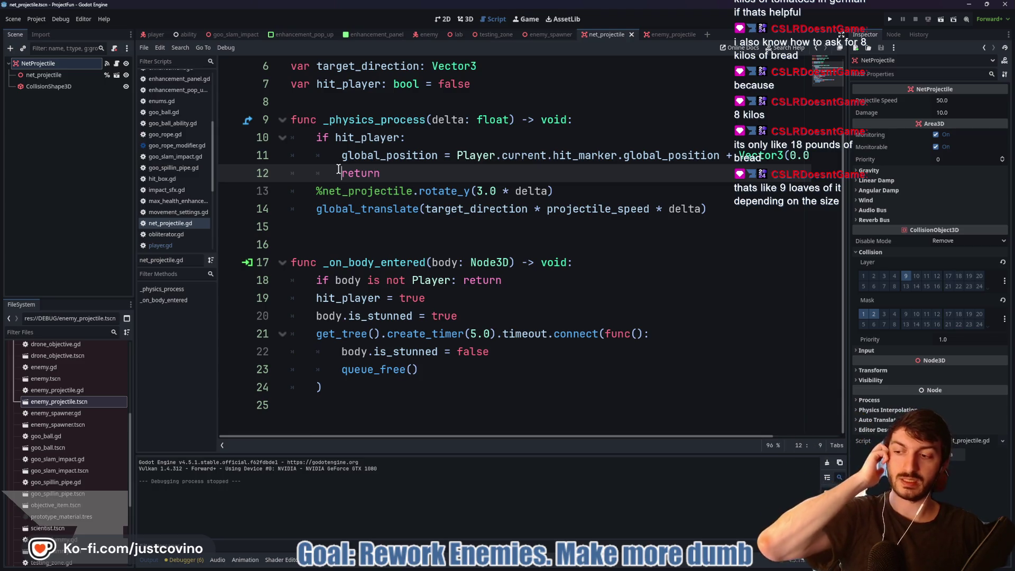
key(F5)
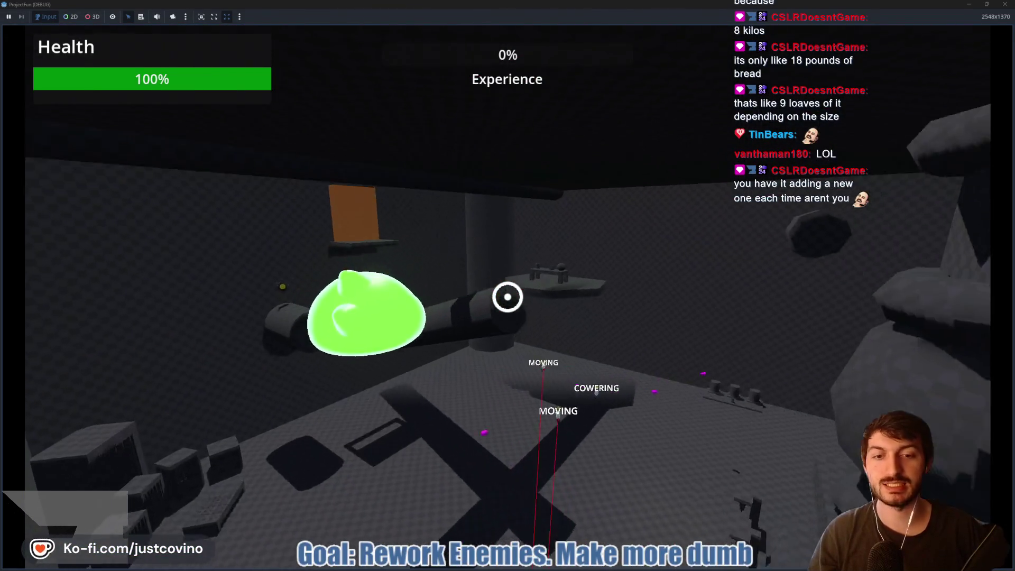
Grapple-swing around the arena until experience reaches 11% and the upgrade cards appear
click(508, 296)
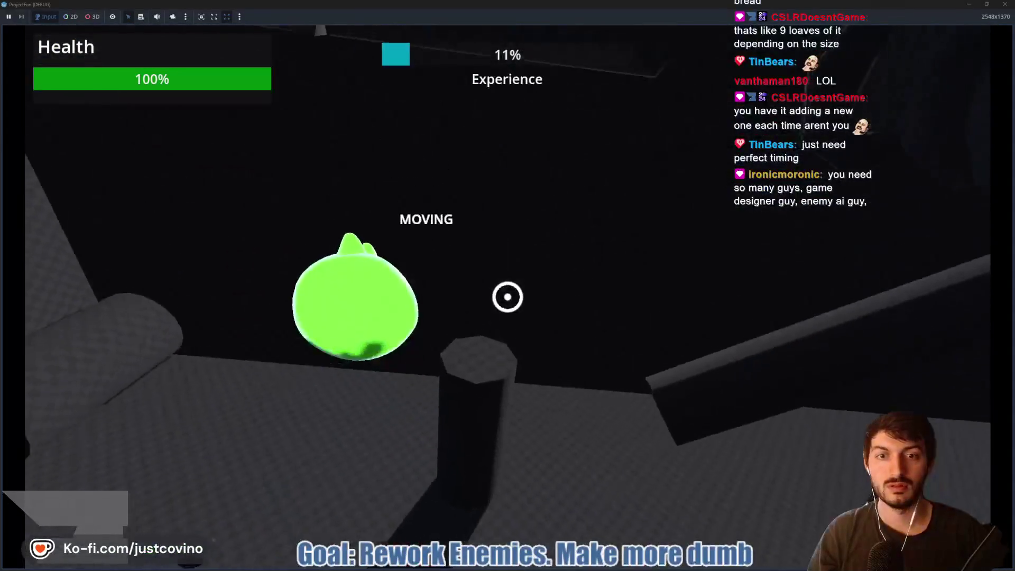
click(507, 297)
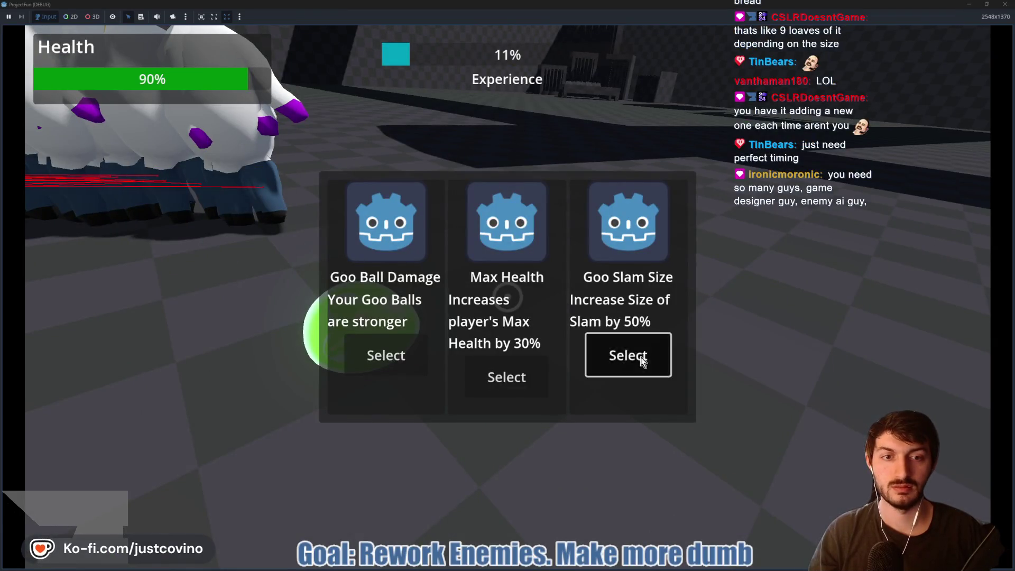
Choose Goo Slam Size, stop the game, and place the caret on blank line 15 of net_projectile.gd
click(640, 357)
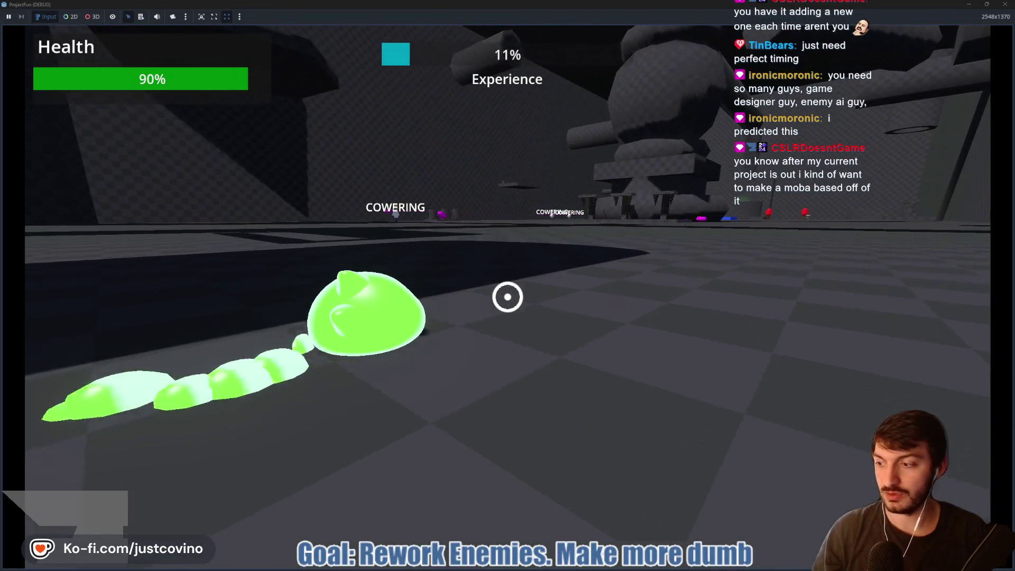
key(F8)
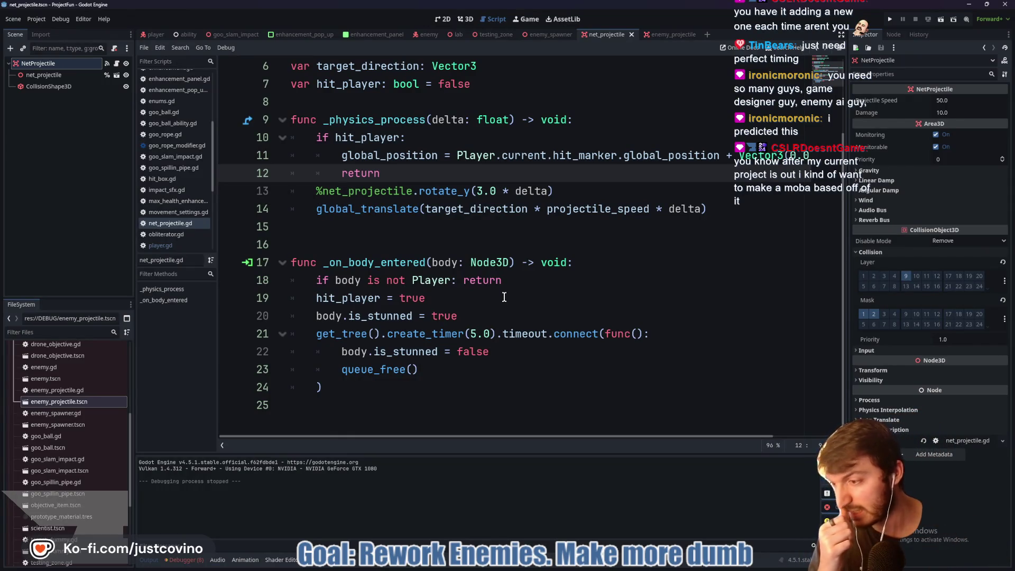
click(406, 226)
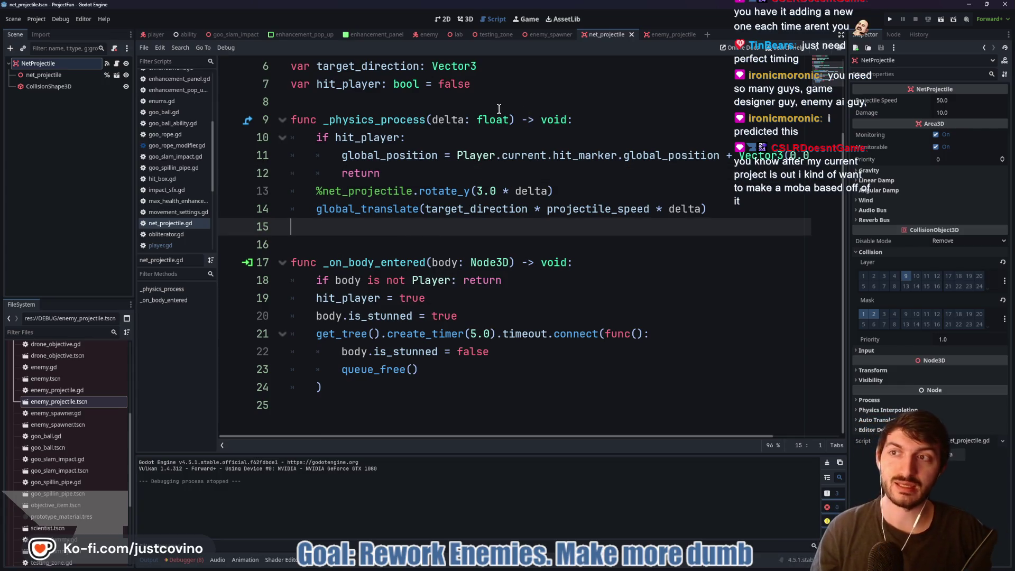
In the 3D view, rotate the net_projectile mesh -90° on X to stand upright
click(463, 20)
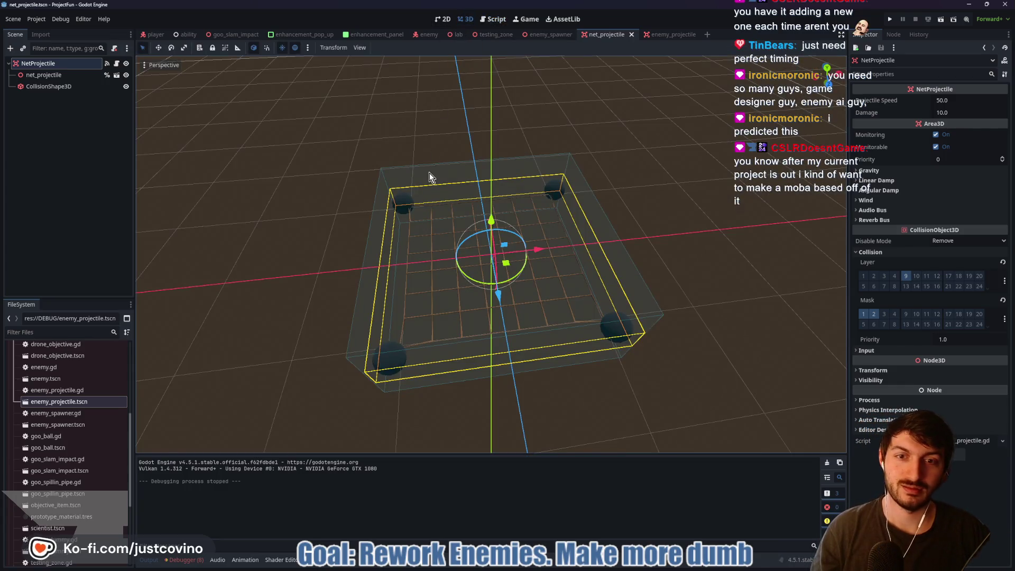
click(68, 79)
mouse_move(670, 224)
mouse_down()
mouse_move(507, 220)
mouse_move(631, 278)
mouse_move(661, 340)
mouse_up()
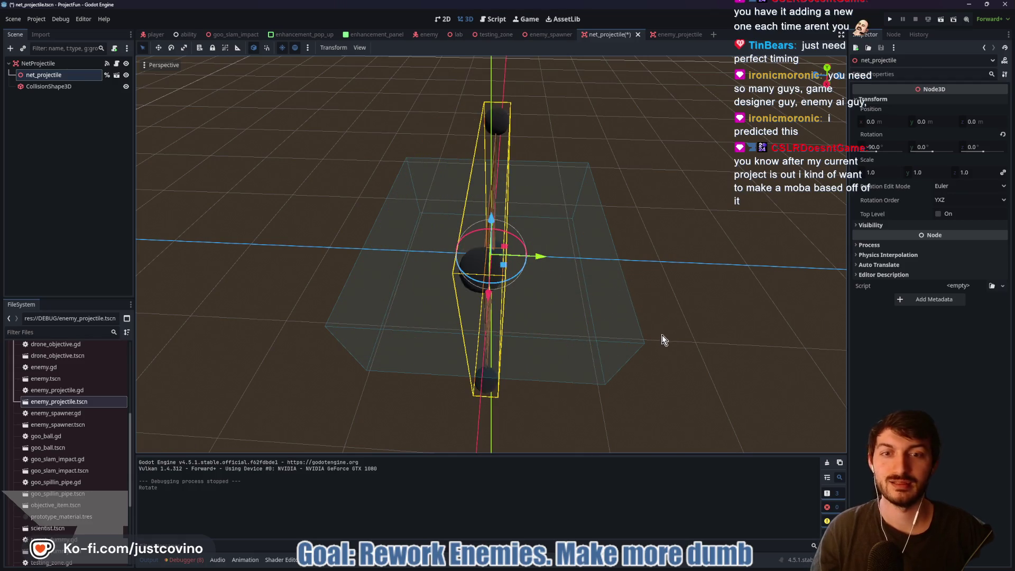
Rotate the CollisionShape3D upright to match the net, then run the game
click(71, 86)
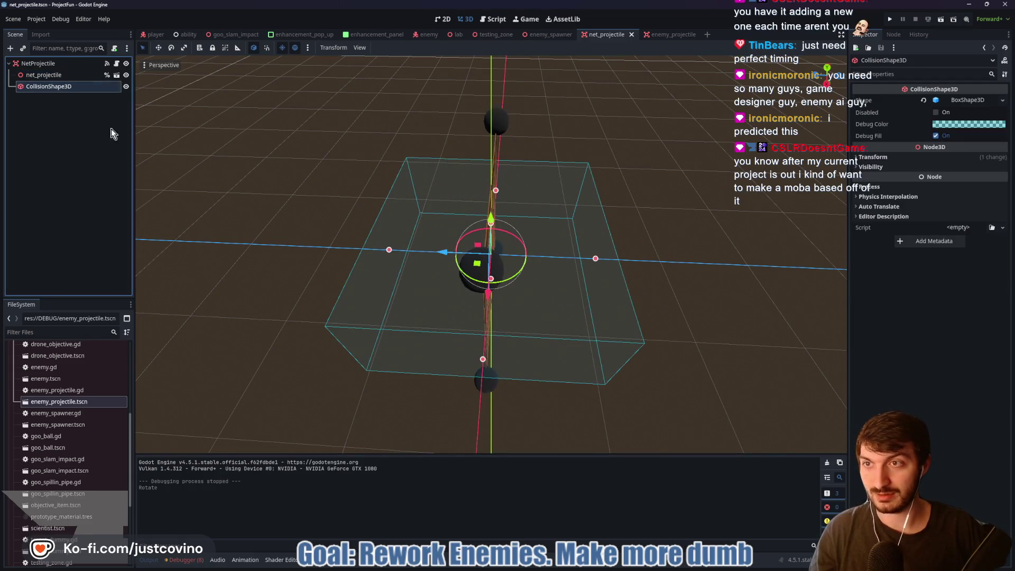
drag(544, 306, 535, 306)
drag(649, 270, 616, 225)
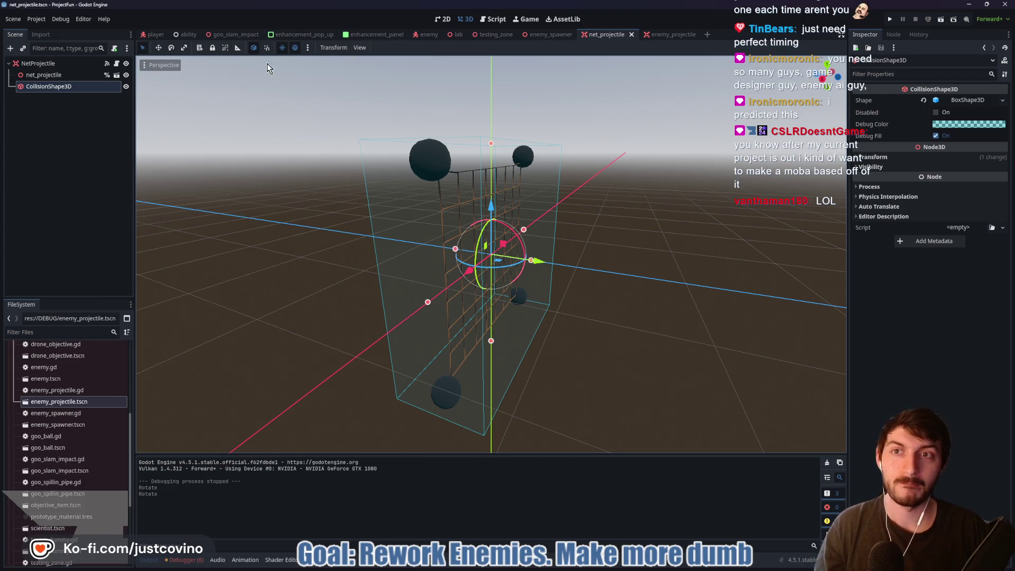
click(892, 18)
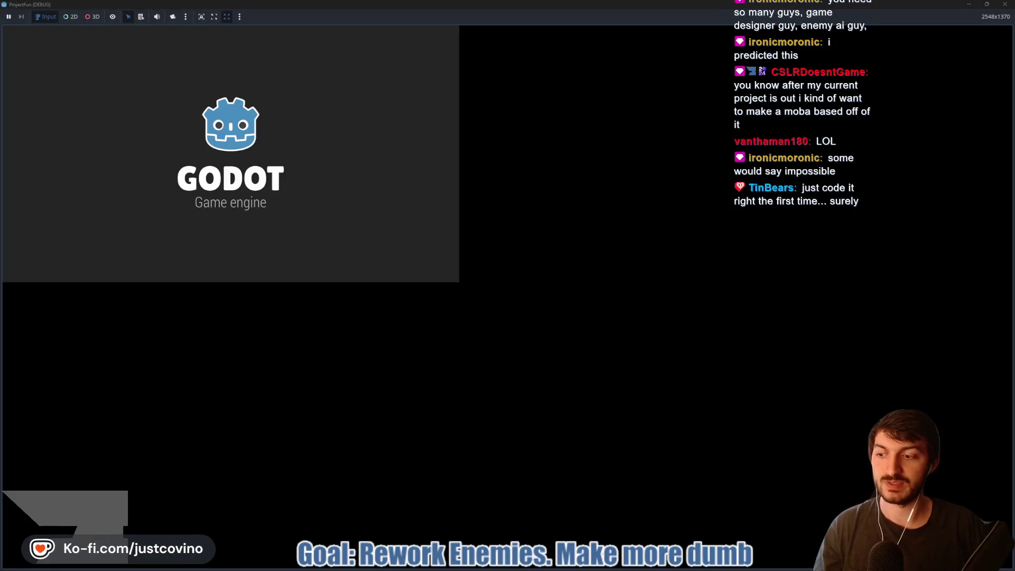
Walk toward the enemy area and grapple onto the dark wall until the upgrade panel shows
key(w)
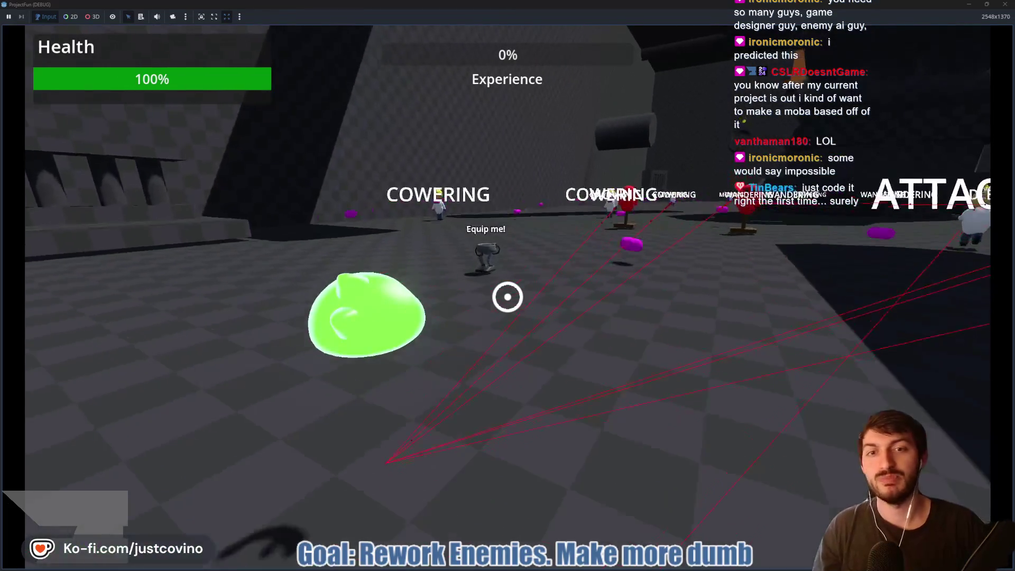
key(w)
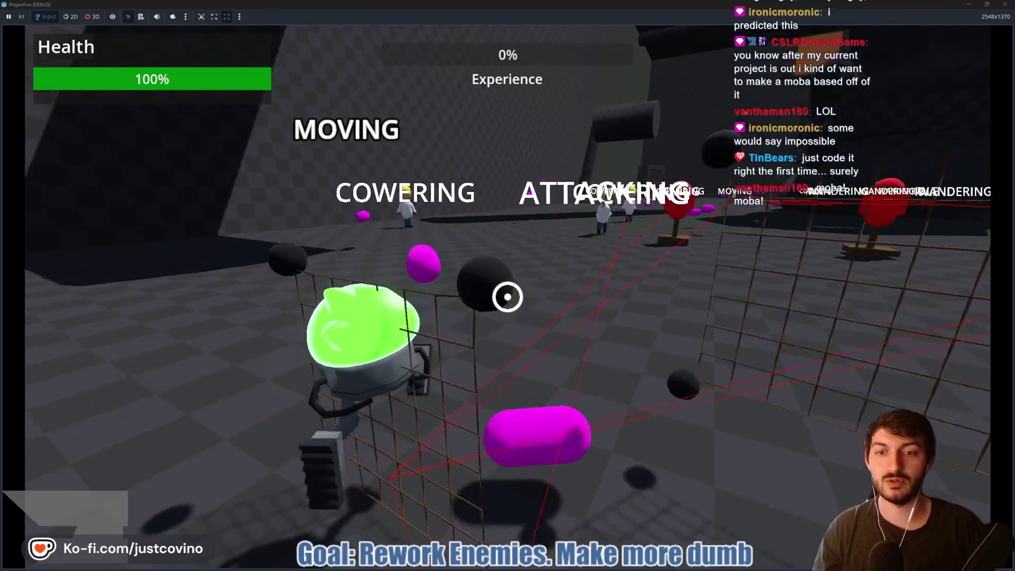
key(w)
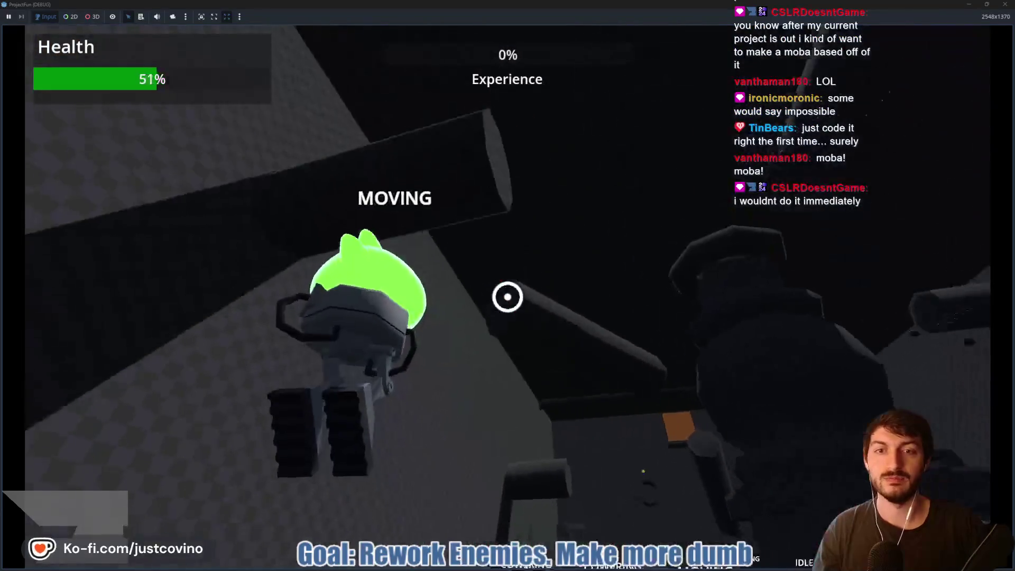
click(507, 296)
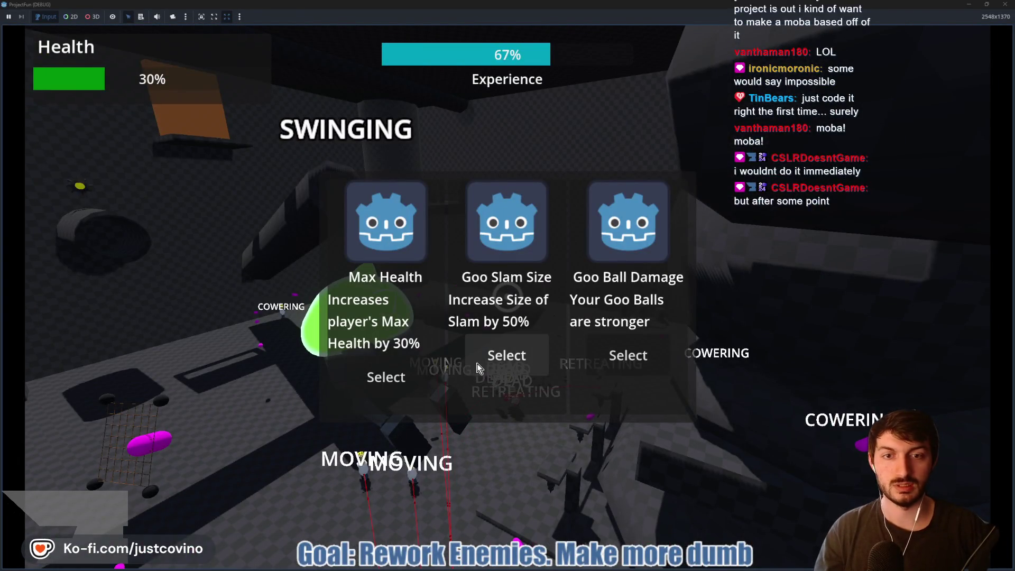
Take Goo Slam Size, keep grappling through the level, then stop the game at 30% health
click(474, 366)
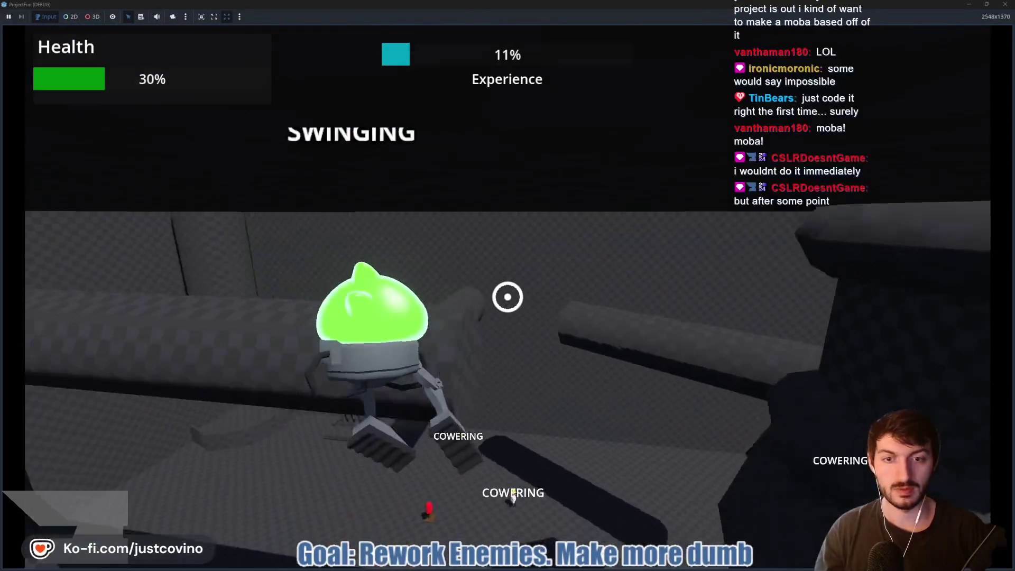
click(507, 297)
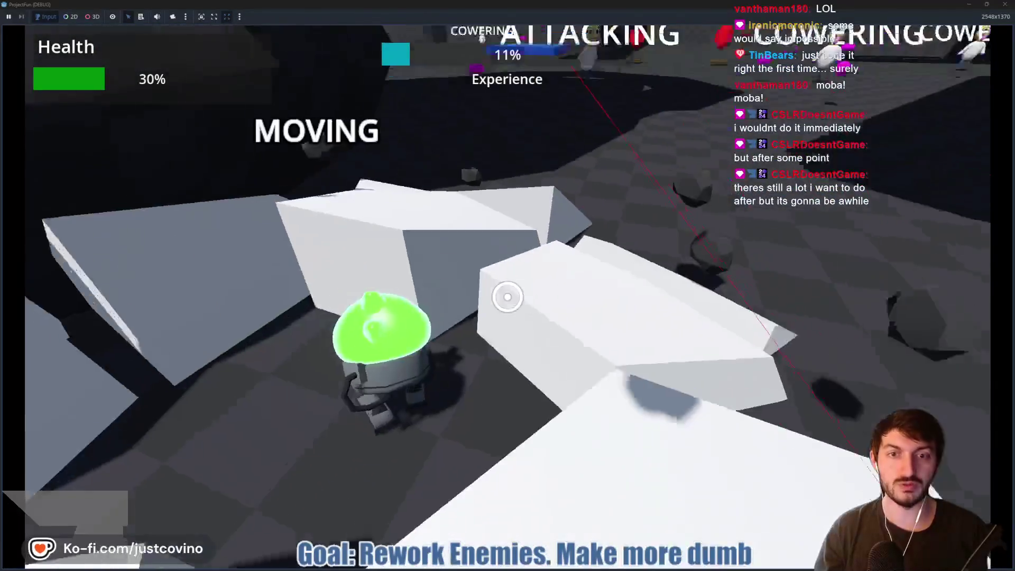
click(508, 297)
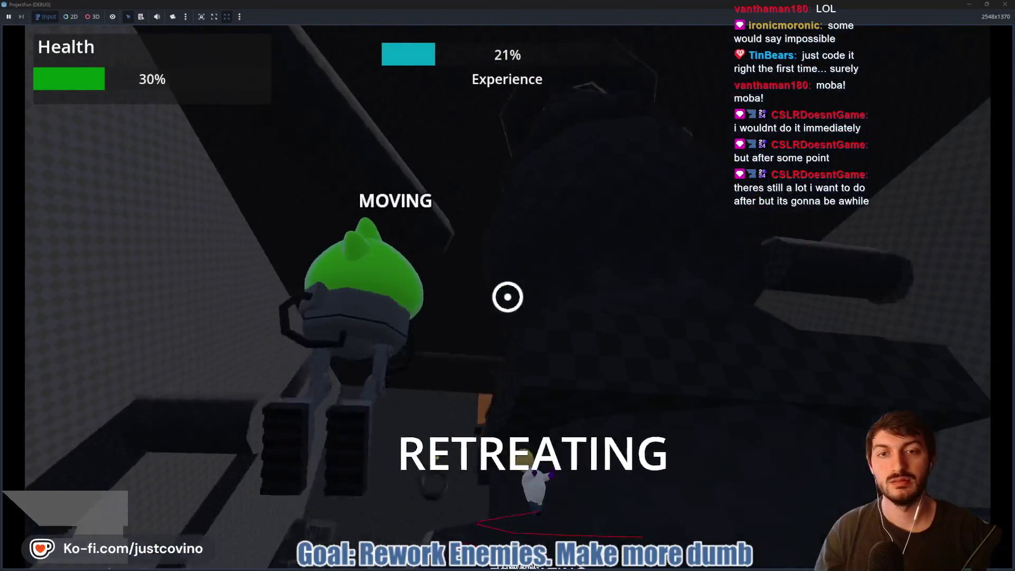
click(507, 297)
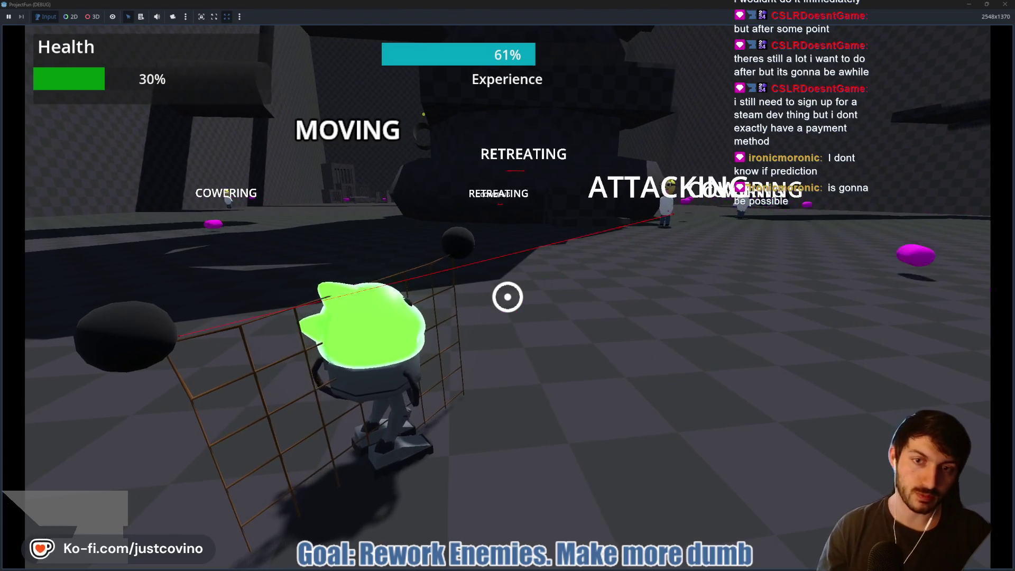
key(F8)
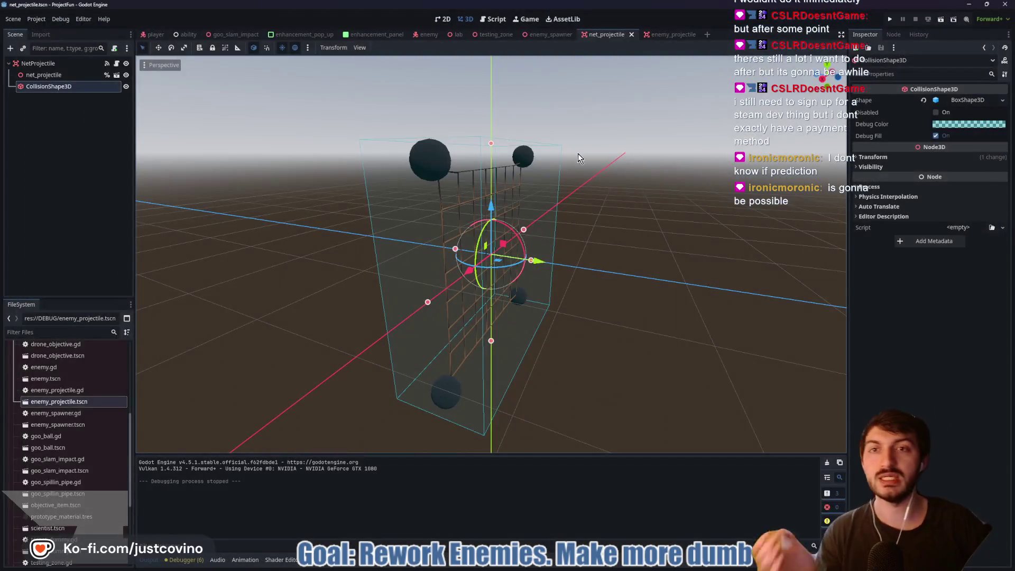
Change rotate_y to rotate_z on line 13 of net_projectile.gd and run the game
click(116, 64)
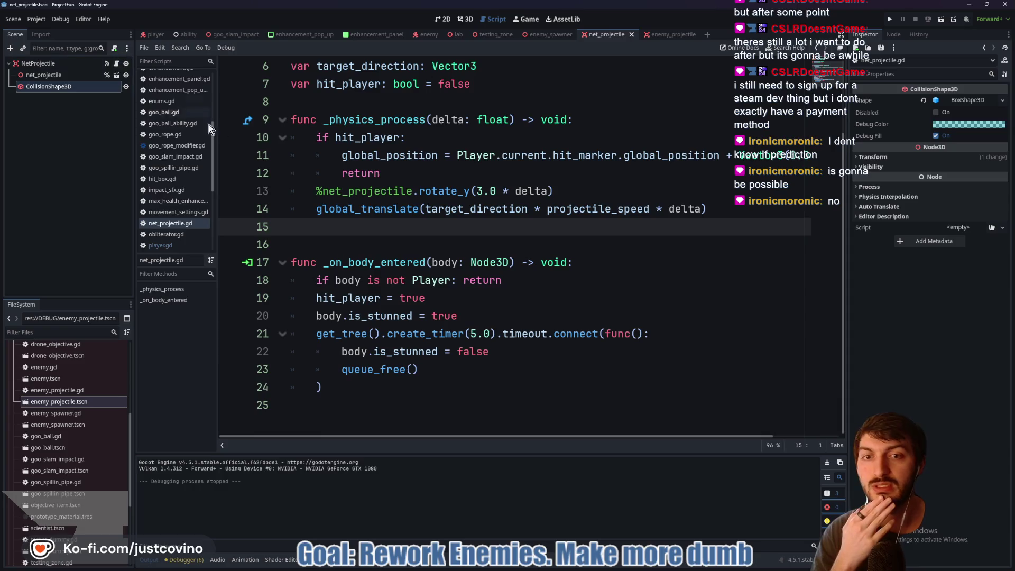
click(83, 63)
click(465, 19)
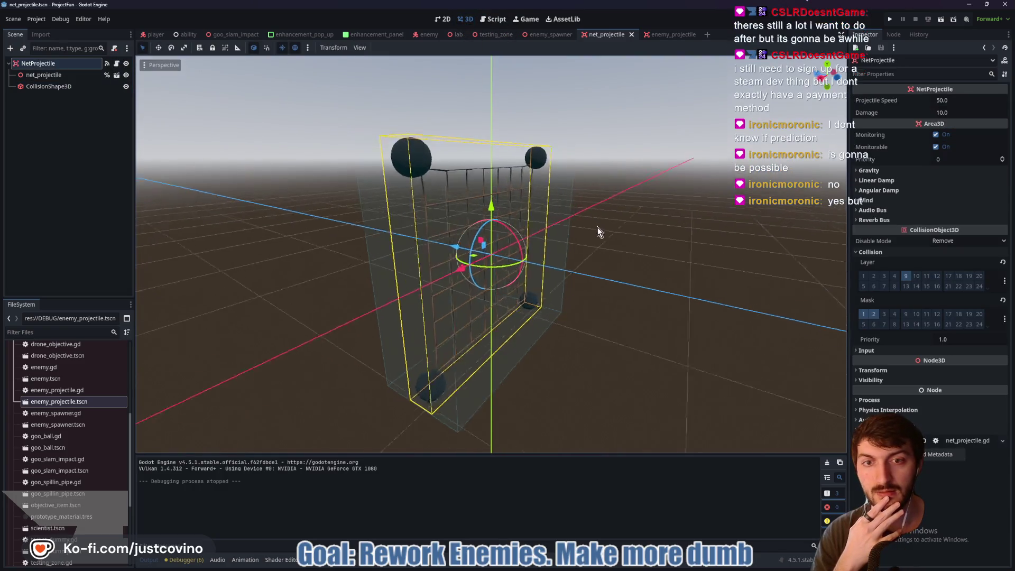
click(116, 64)
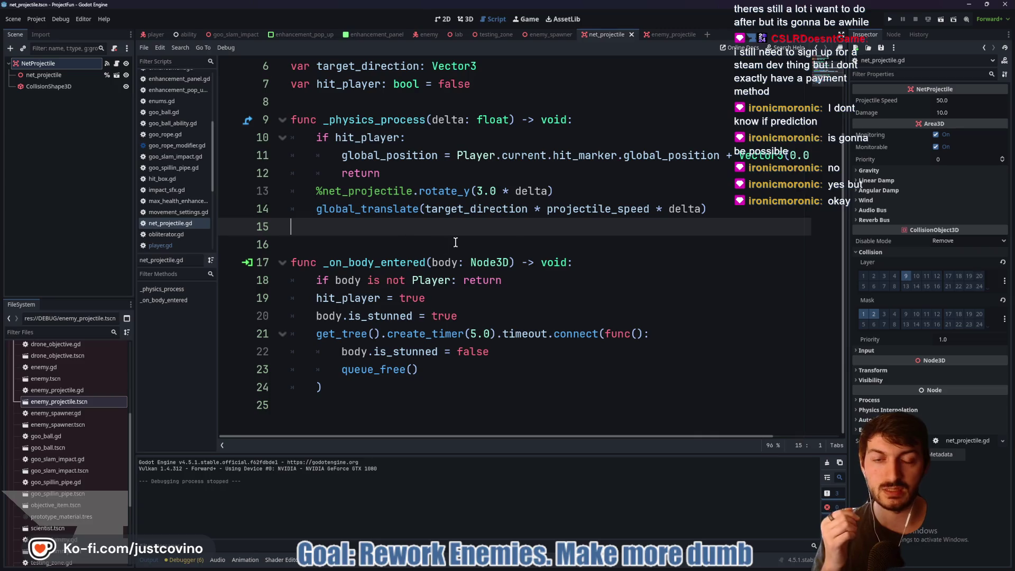
click(468, 191)
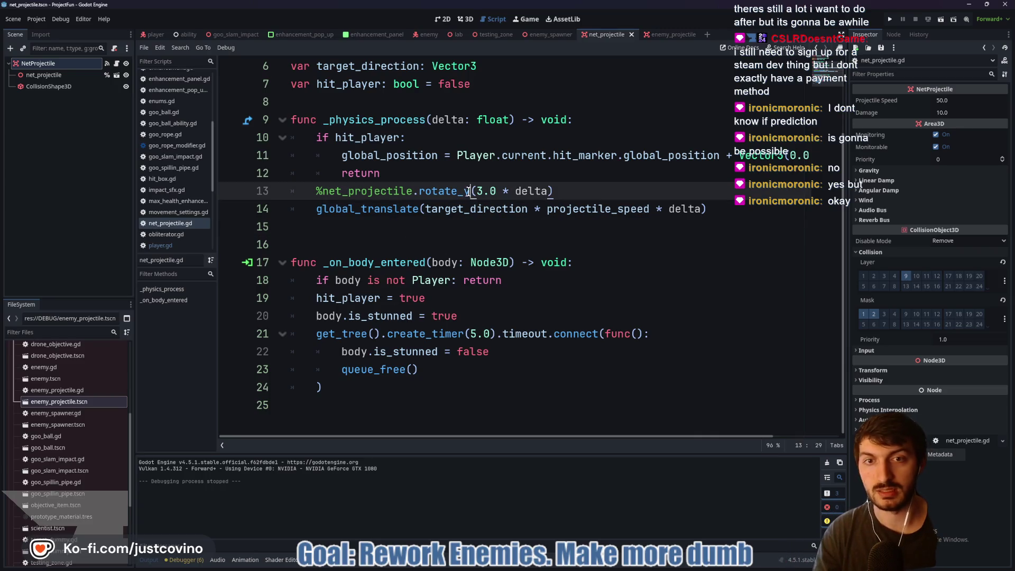
click(578, 191)
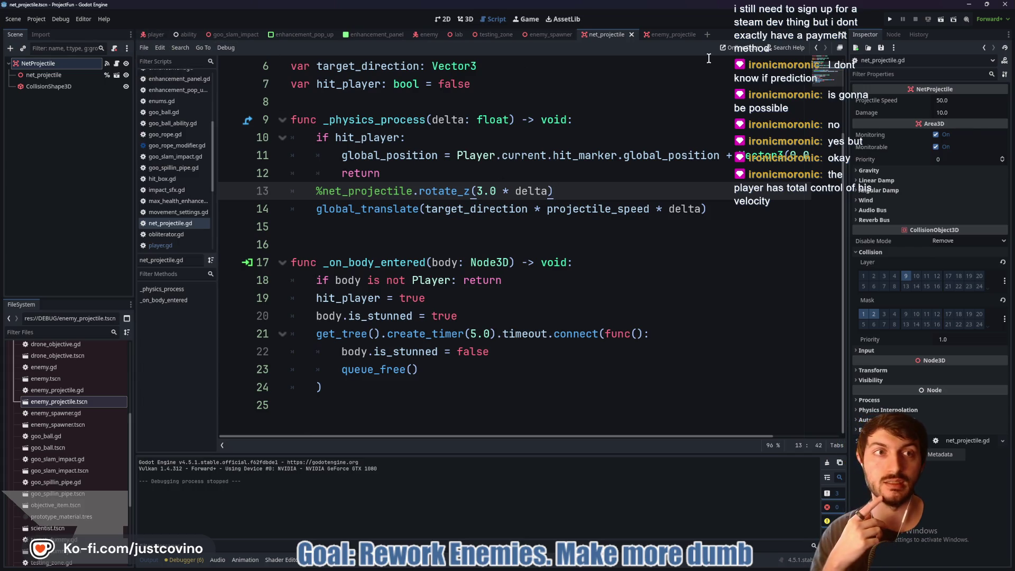
click(889, 20)
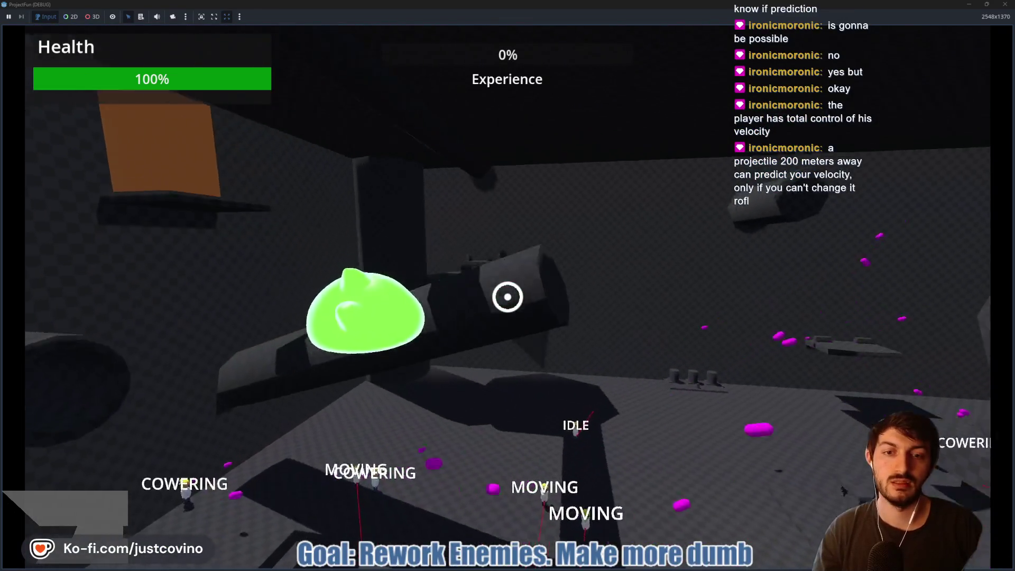
Swing around the level with repeated grapple shots and releases, then stop the game with F8
click(508, 297)
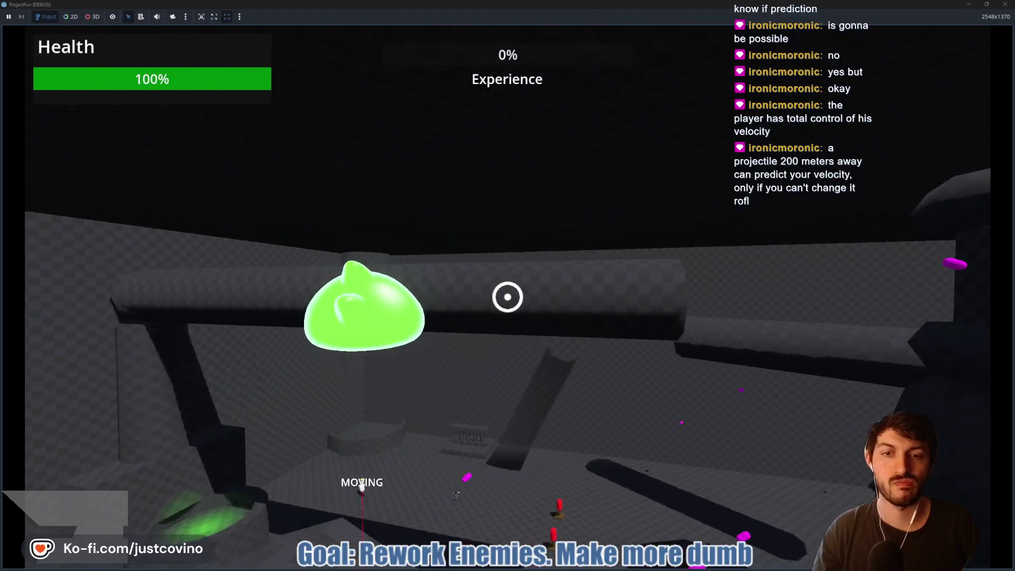
click(508, 297)
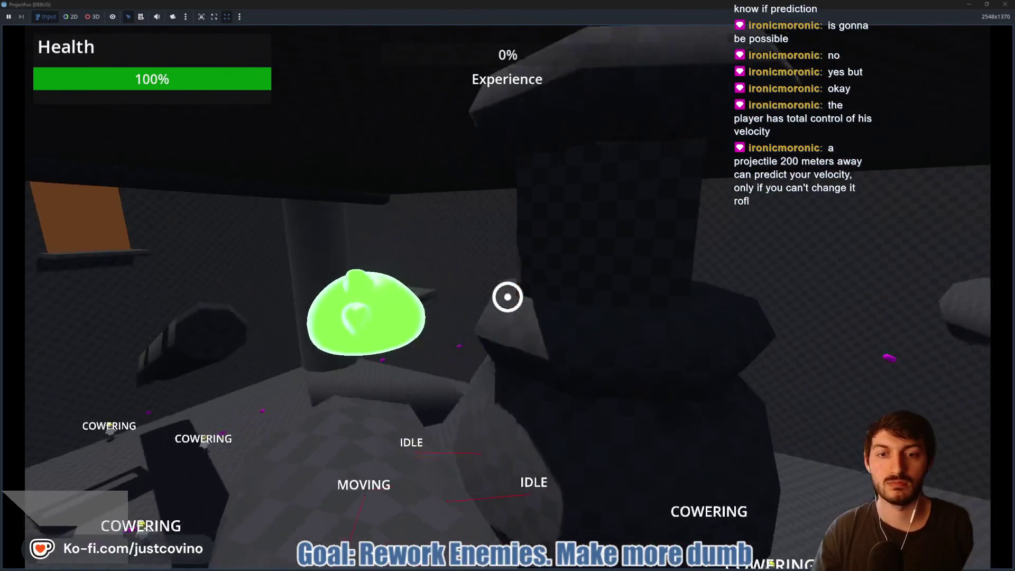
click(508, 297)
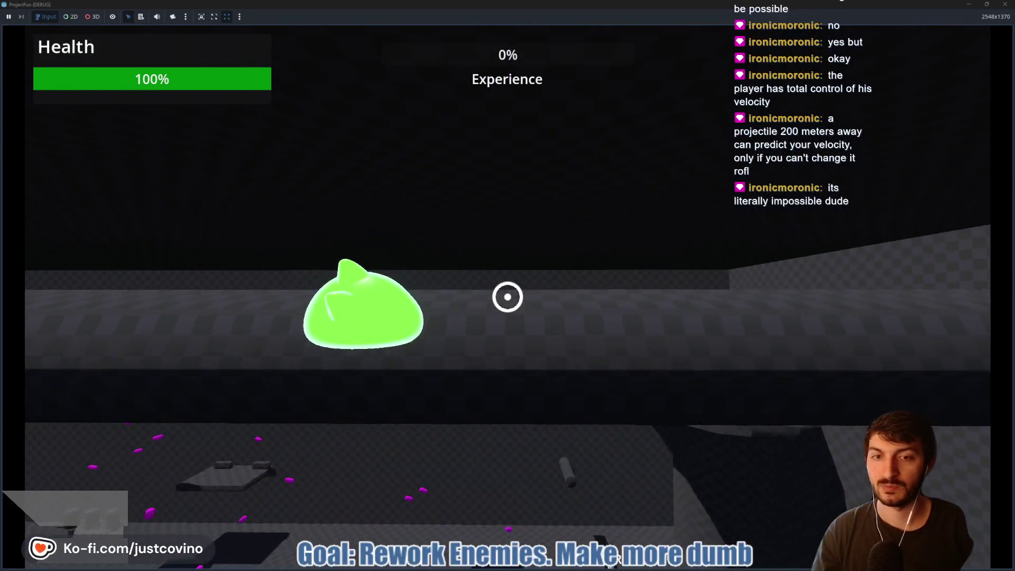
click(507, 297)
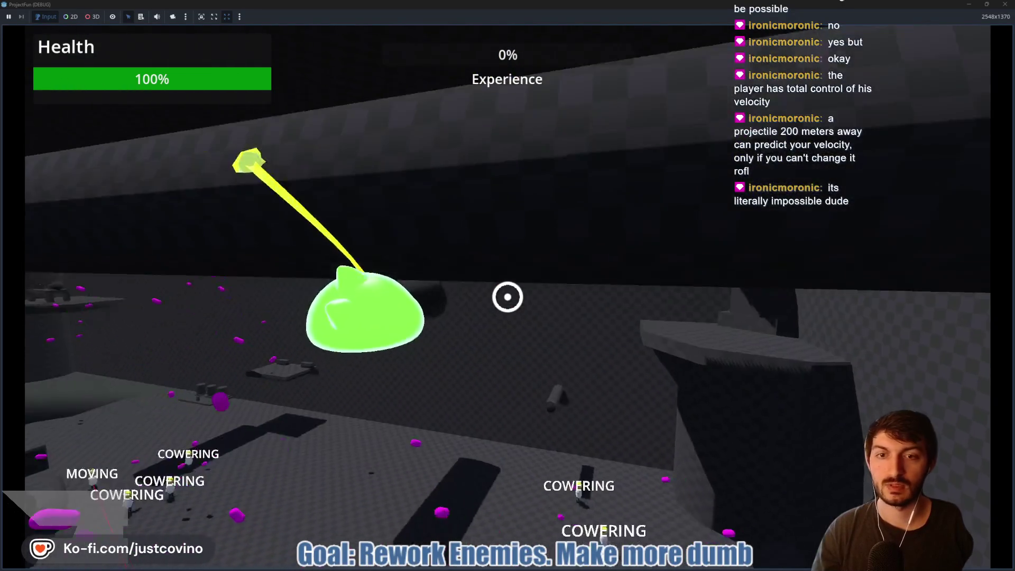
click(507, 296)
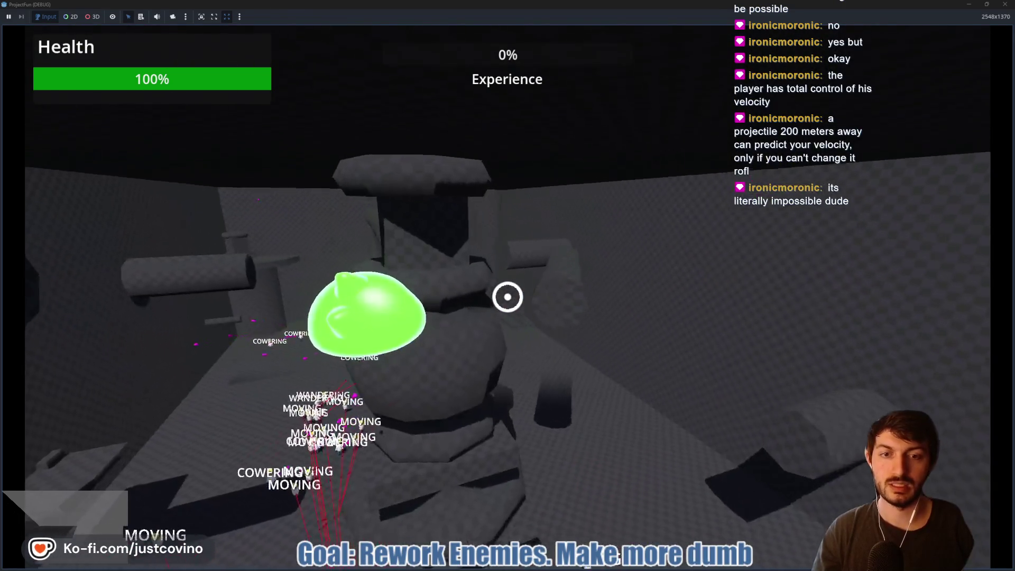
click(508, 296)
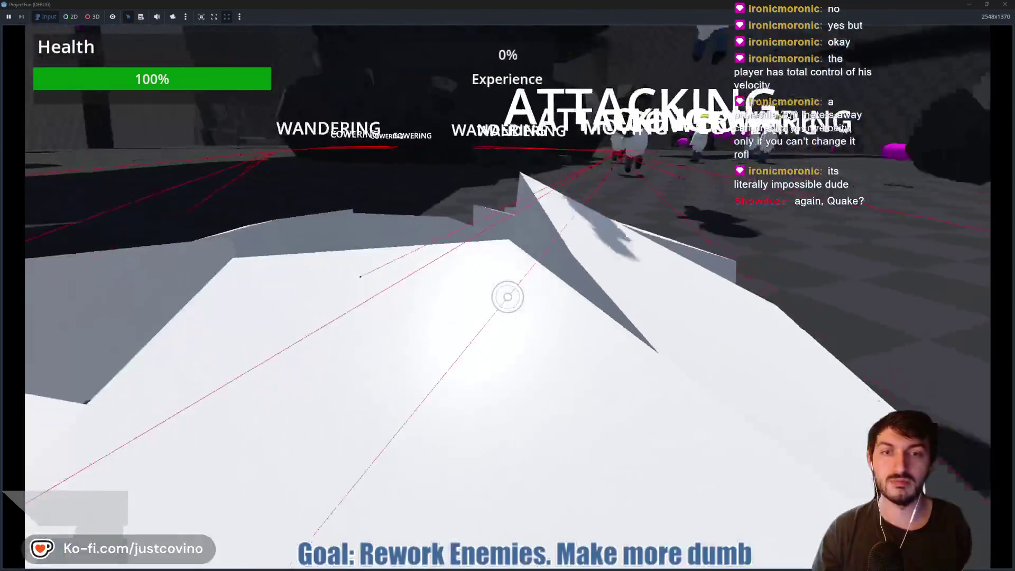
click(508, 296)
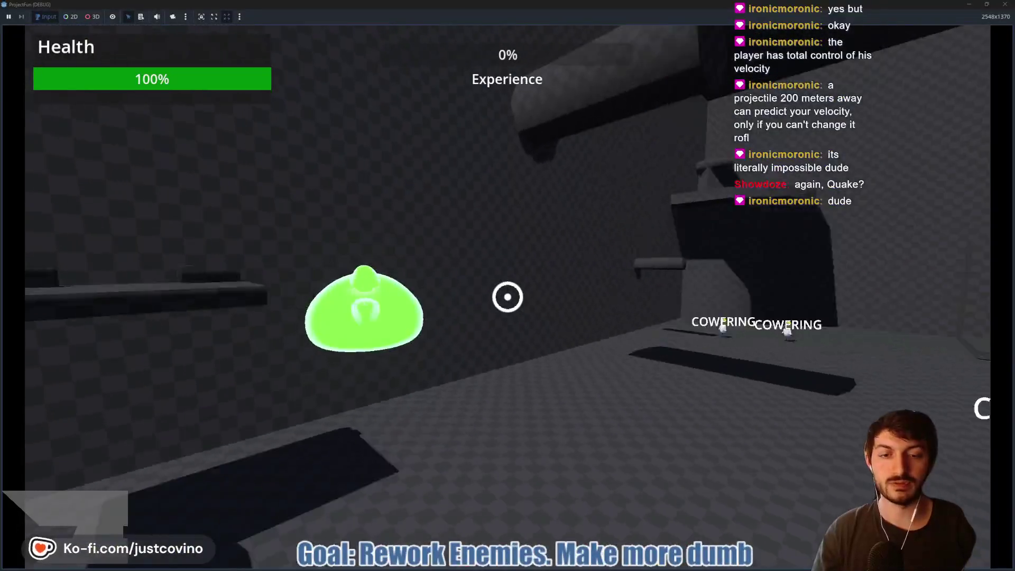
click(507, 296)
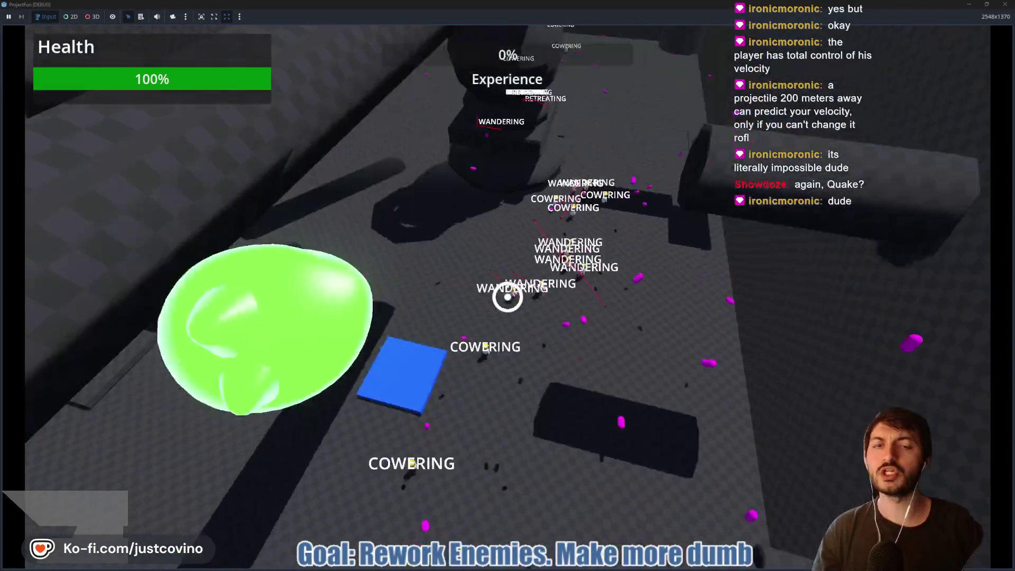
click(508, 297)
click(507, 296)
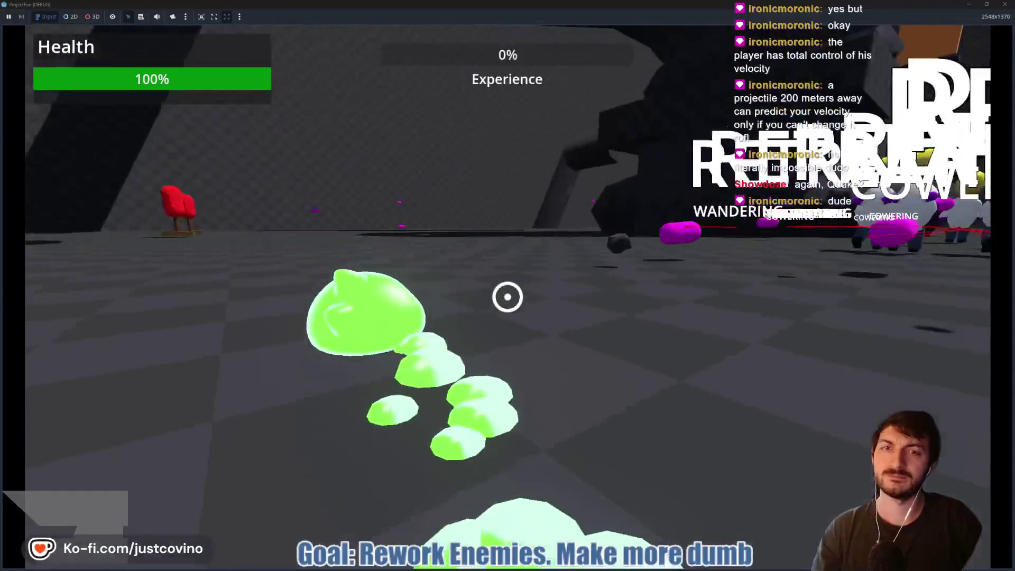
click(507, 297)
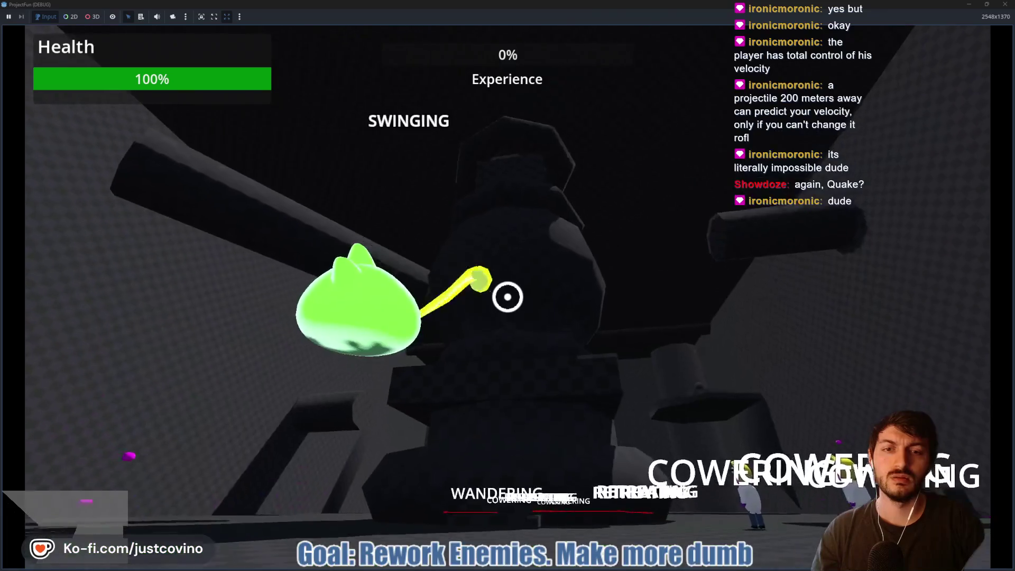
click(507, 297)
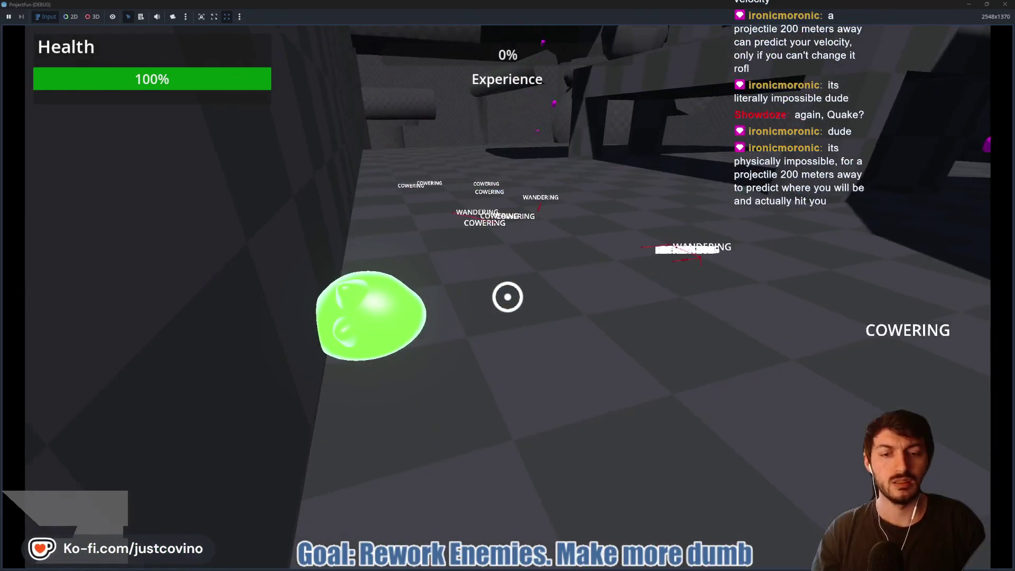
key(F8)
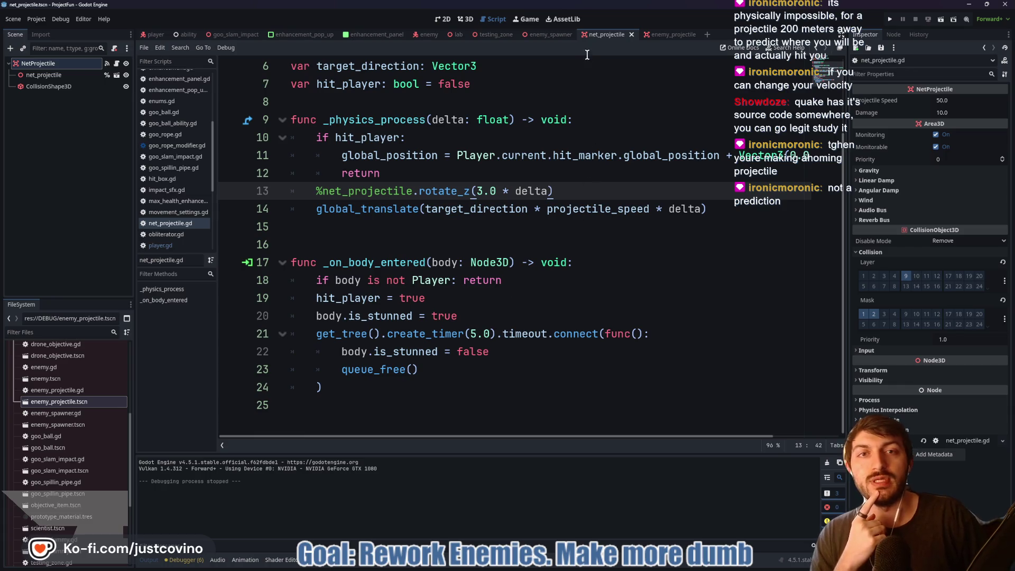
Switch to the enemy_spawner scene and its enemy_spawner.gd script
click(550, 34)
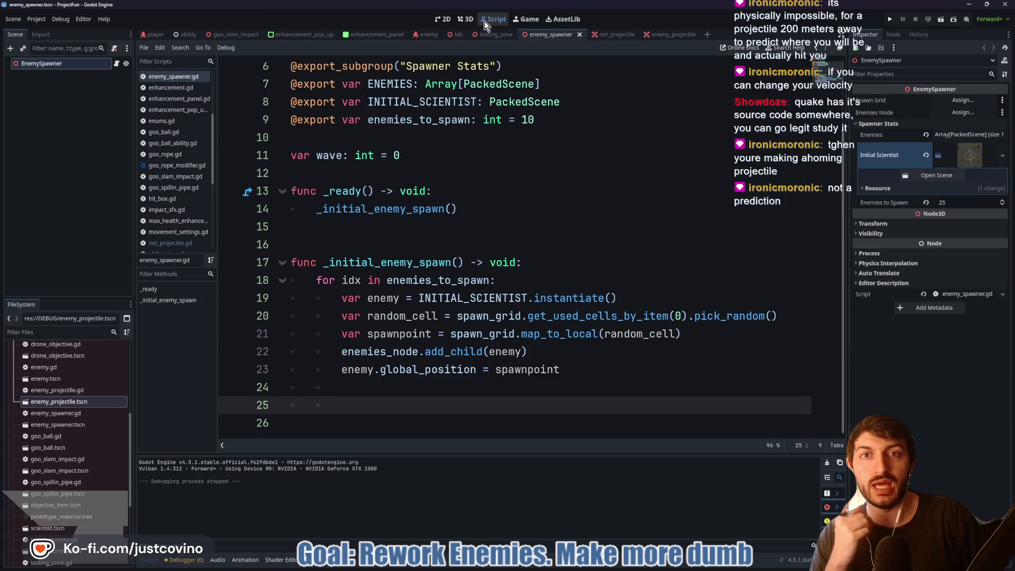
click(461, 21)
Open the Enemy scene to view its TestEnemy stats in 3D
click(426, 34)
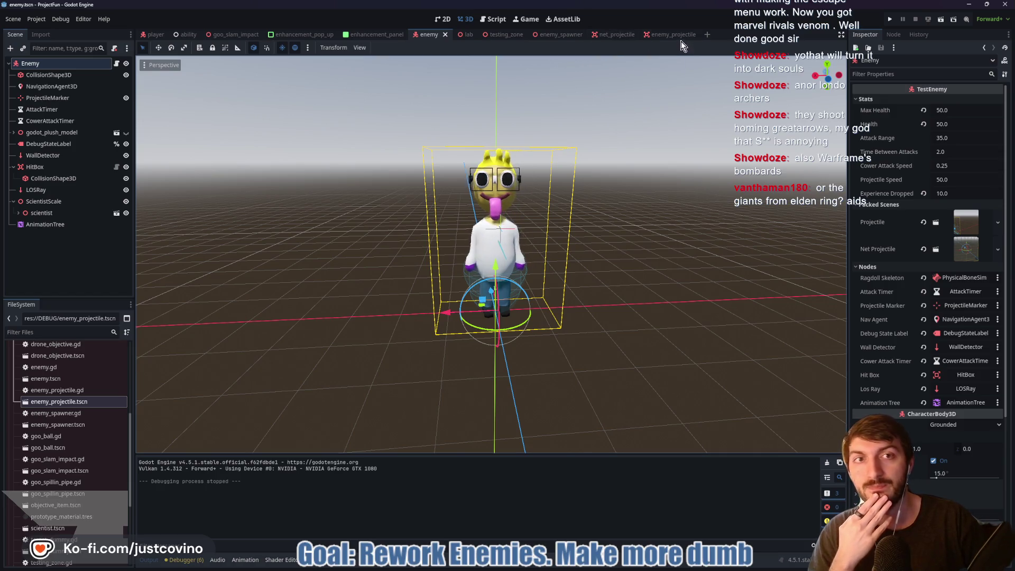
Set the Enemy's Time Between Attacks to 10.0, save, and switch to the enemy_projectile scene
mouse_move(674, 41)
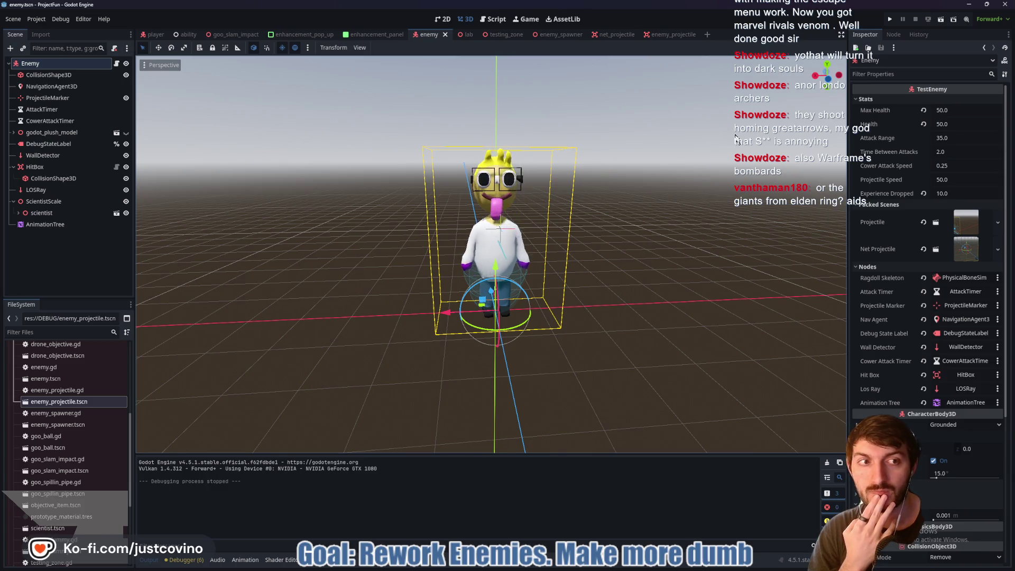
mouse_move(228, 35)
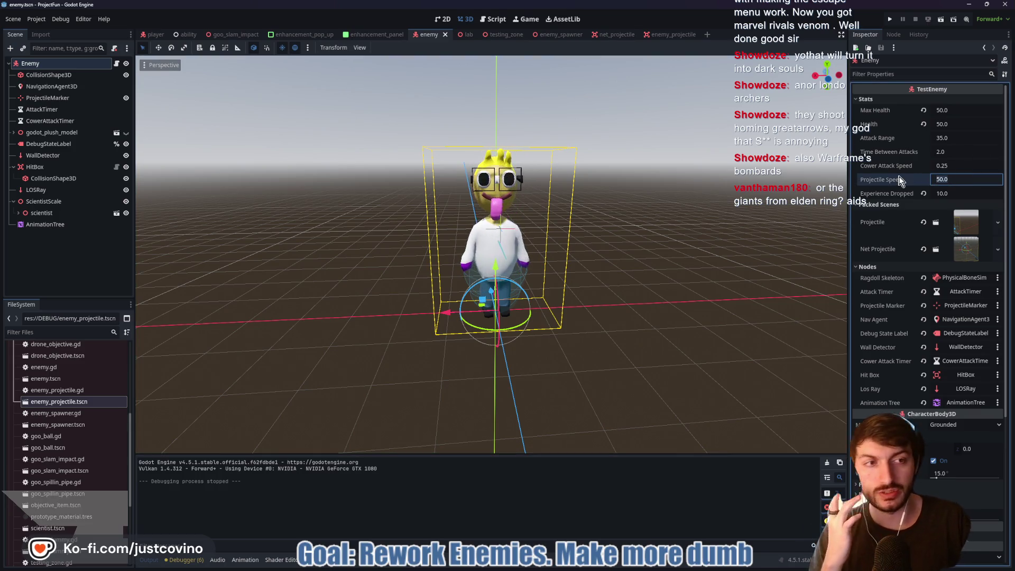
click(950, 156)
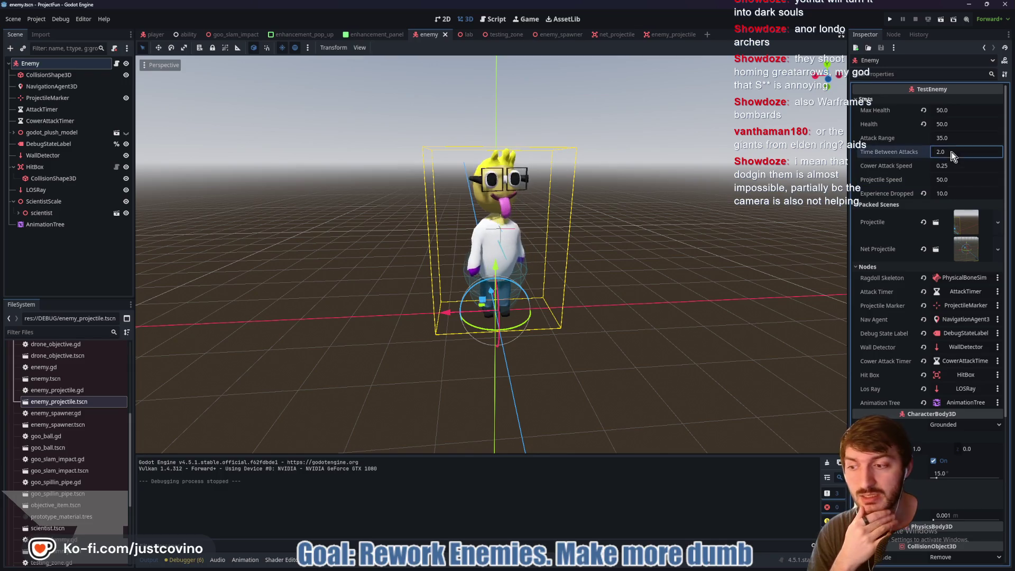
text(10)
key(Return)
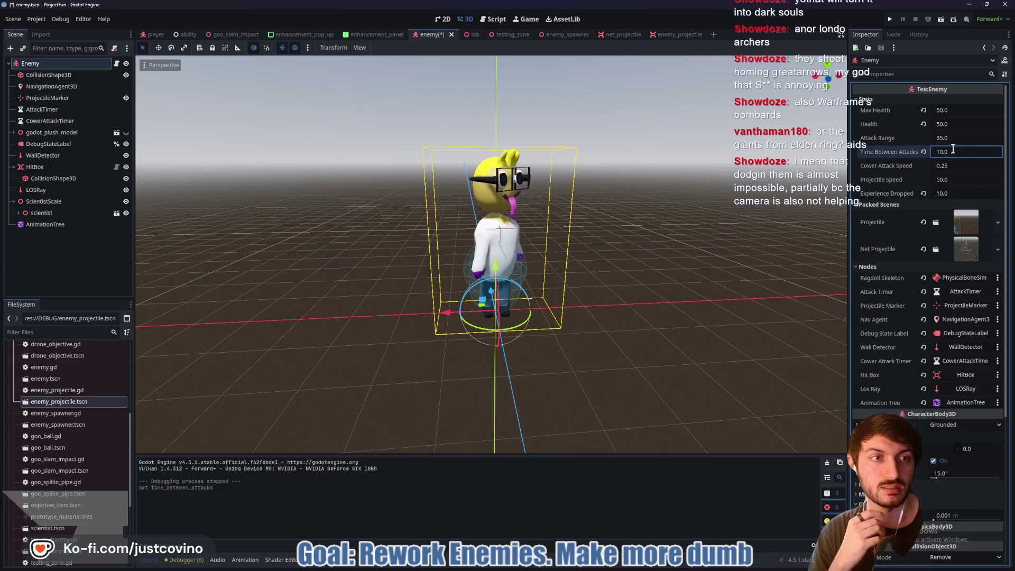
key(ctrl+s)
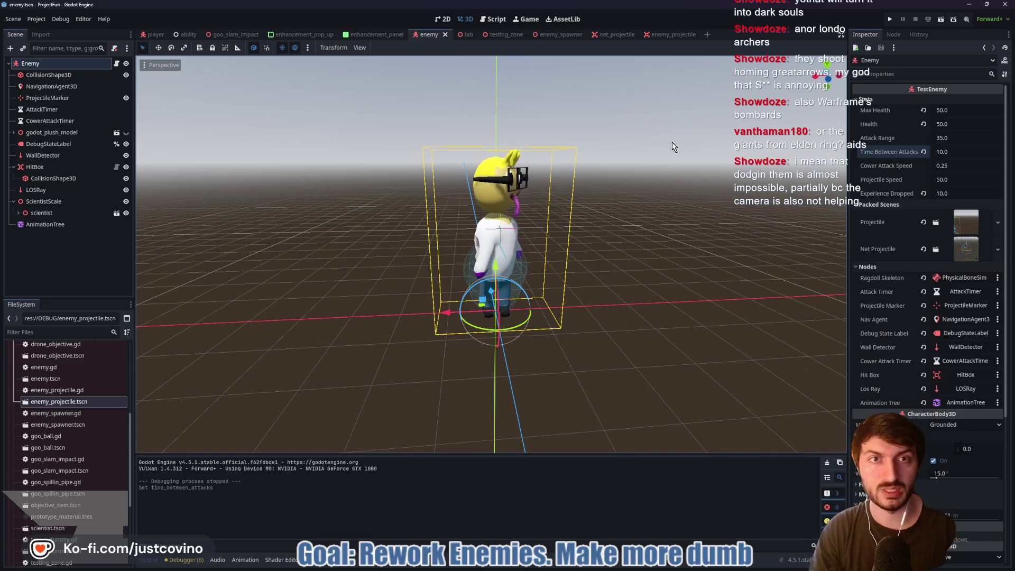
click(647, 35)
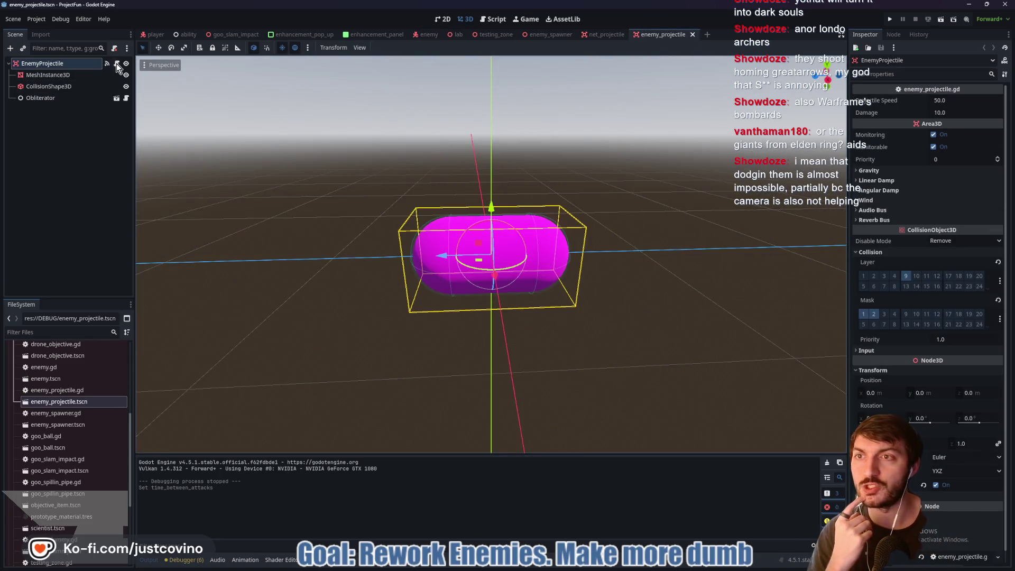
Open enemy_projectile.gd and select the global_translate movement line 10
key(ctrl+F3)
drag(708, 227, 313, 228)
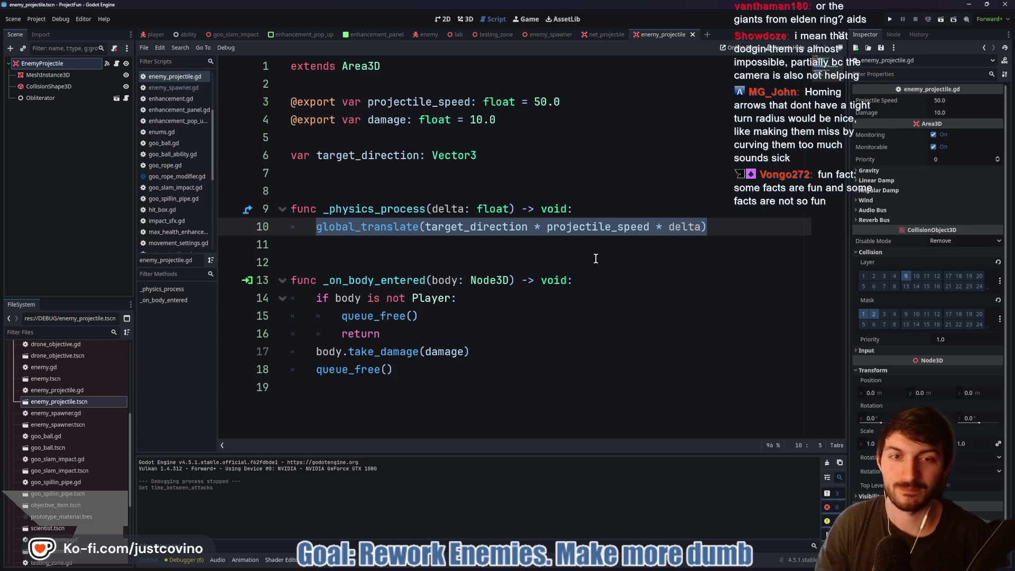
drag(718, 226, 315, 227)
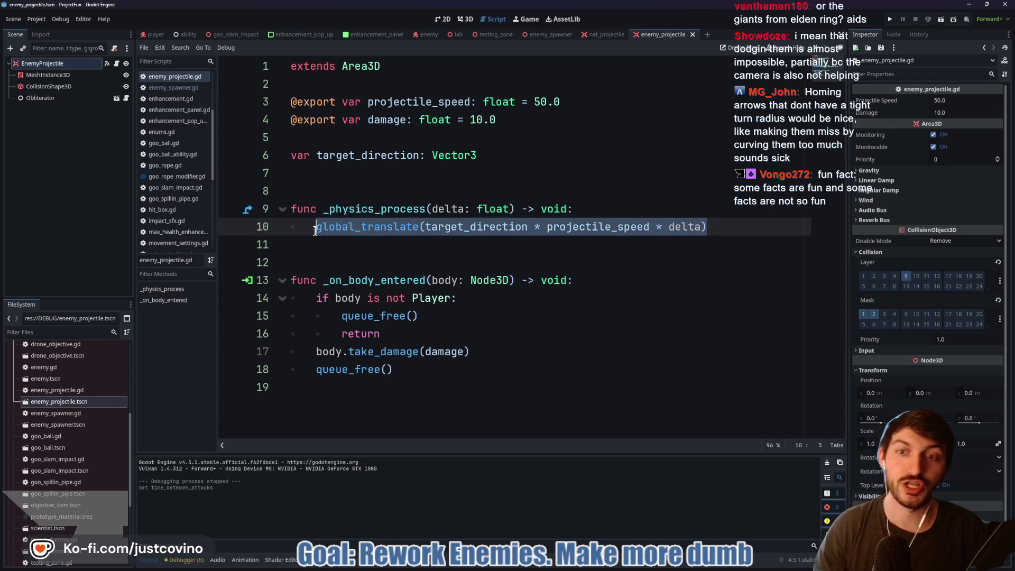
Comment out the movement line, try typing velocity, then erase it and uncomment the line
key(ctrl+k)
click(731, 227)
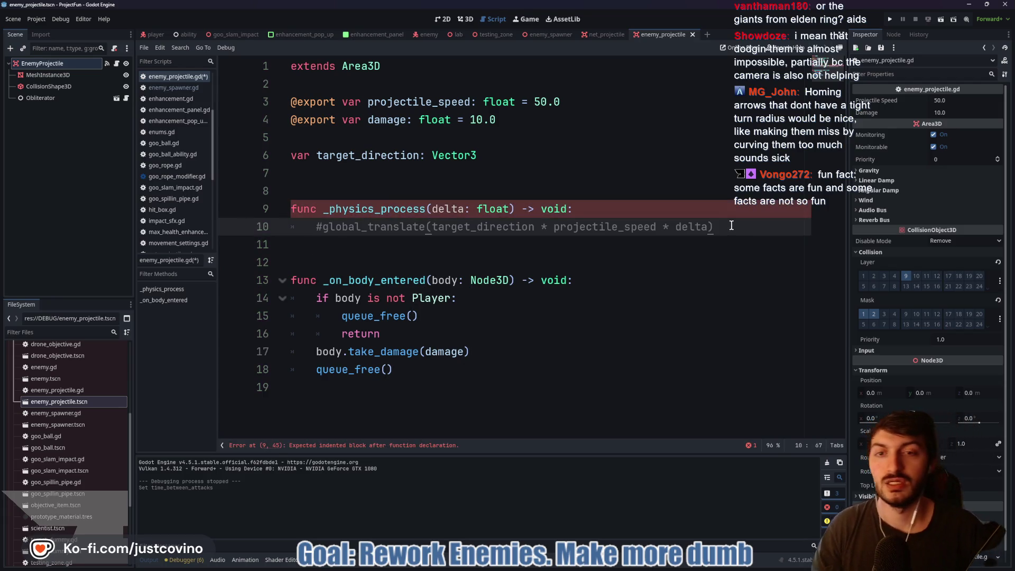
key(Return)
text(vel)
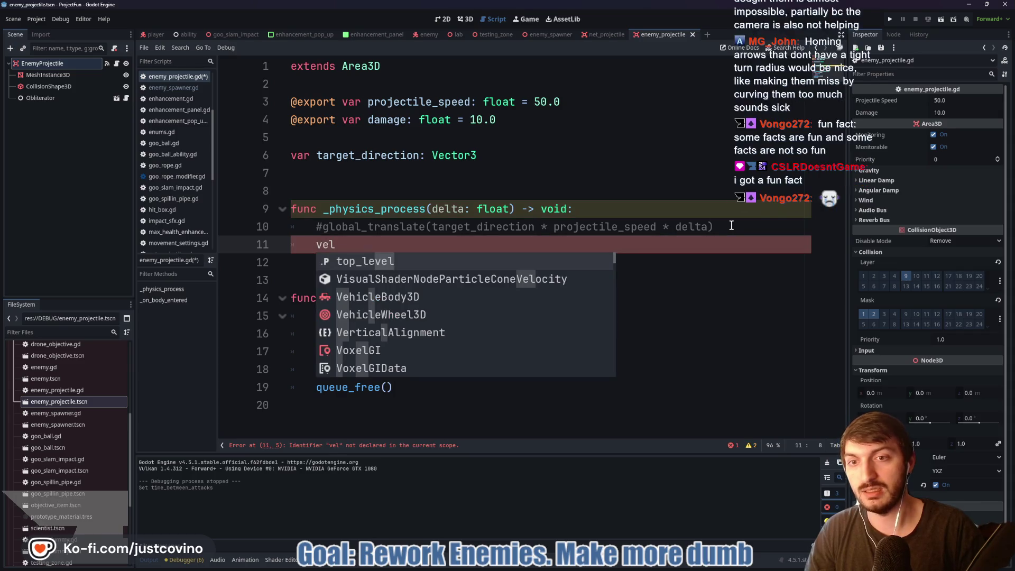
text(ocity)
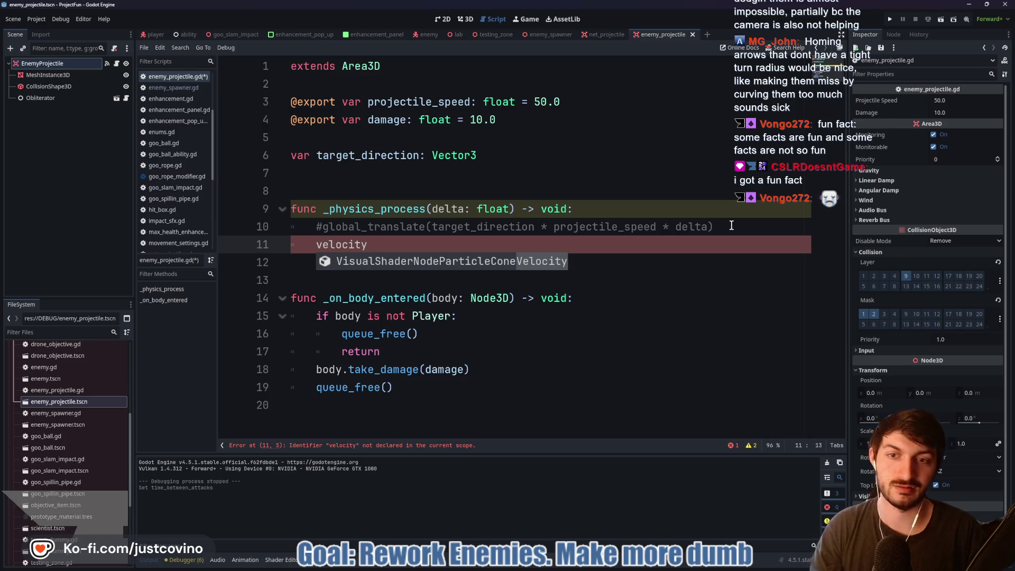
key(BackSpace)
key(BackSpace)
key(BackSpace)
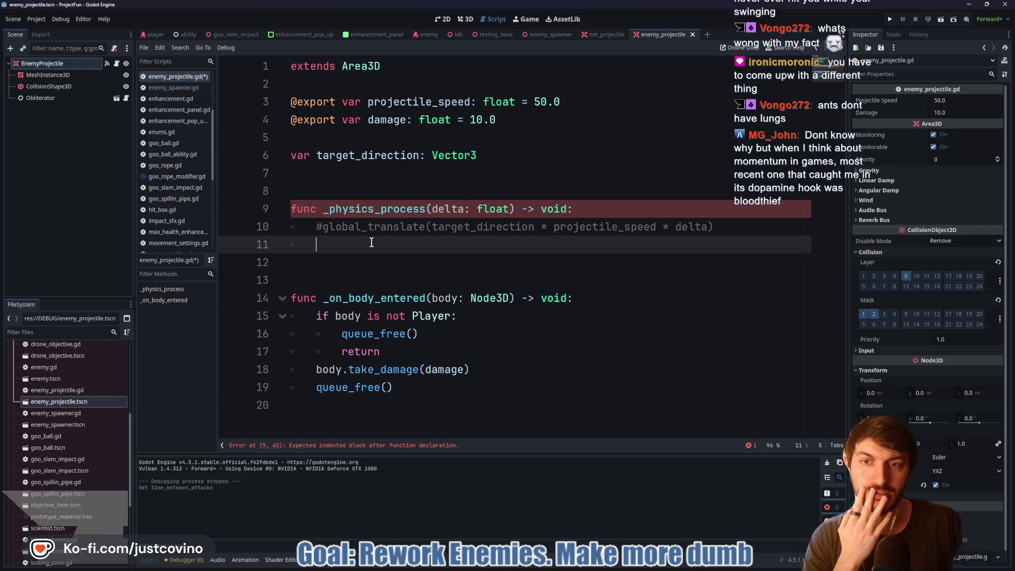
click(321, 227)
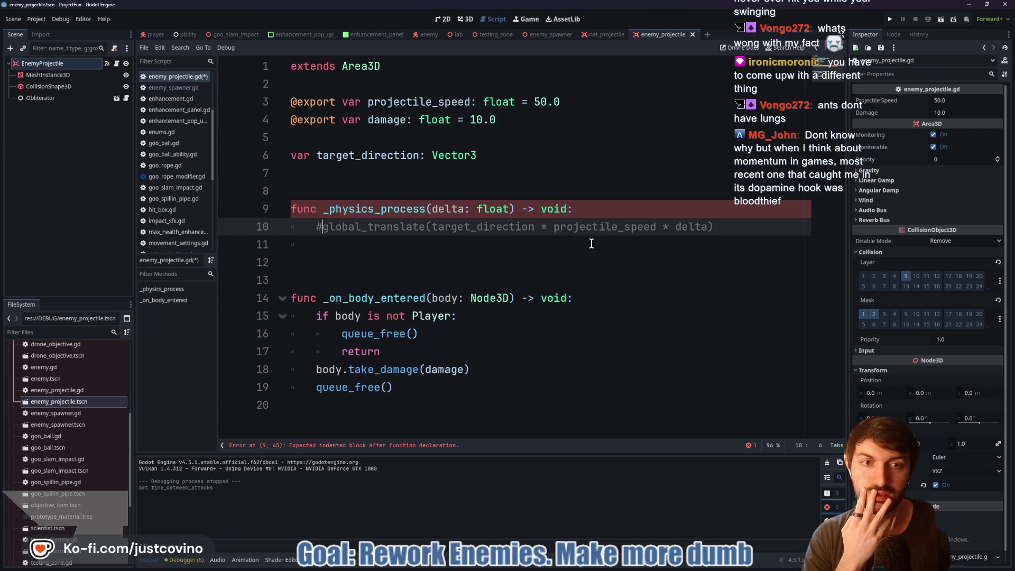
key(BackSpace)
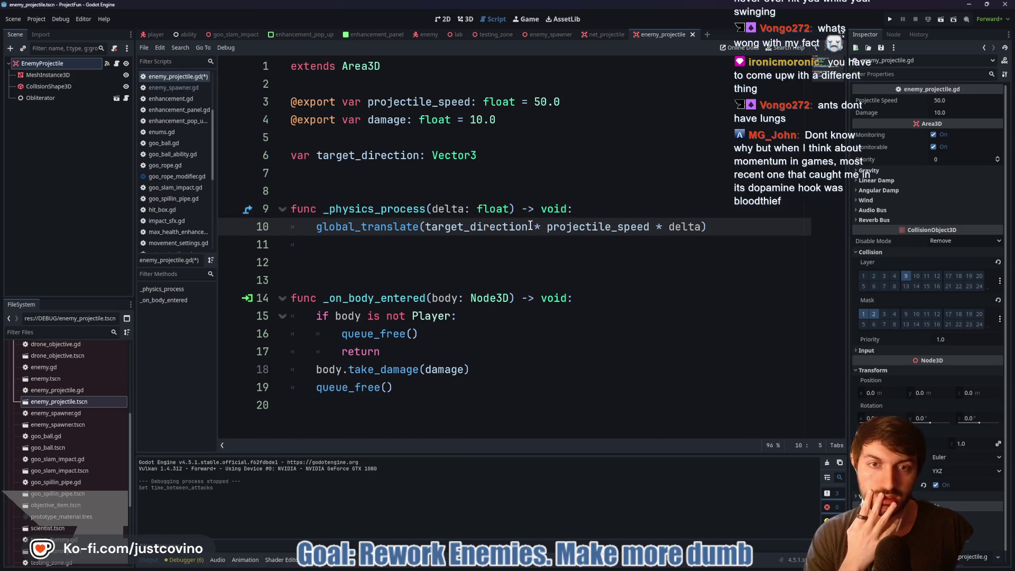
Replace target_direction in the movement line with Player.current.global_position and save
drag(527, 227, 426, 228)
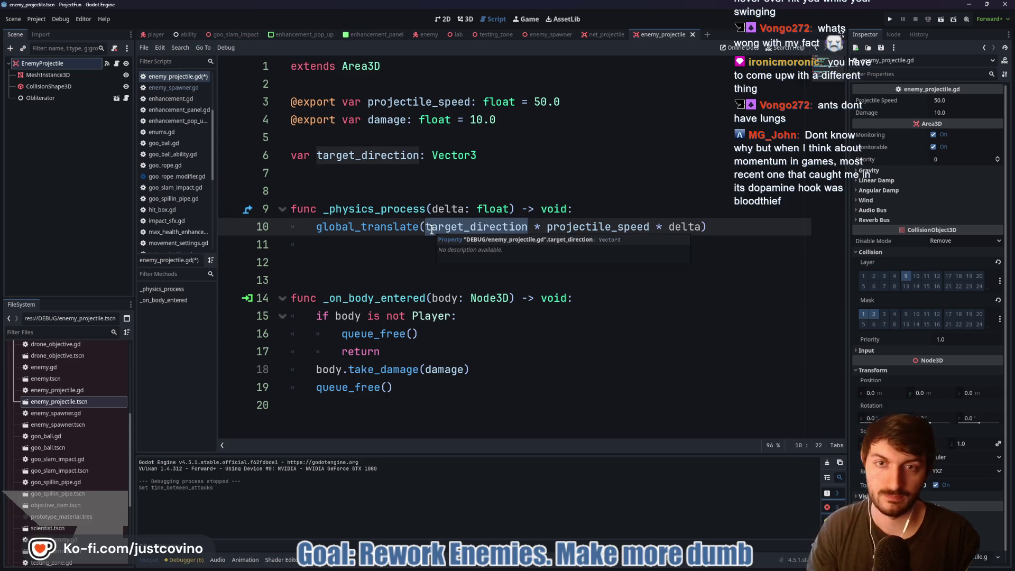
text(Player.current.)
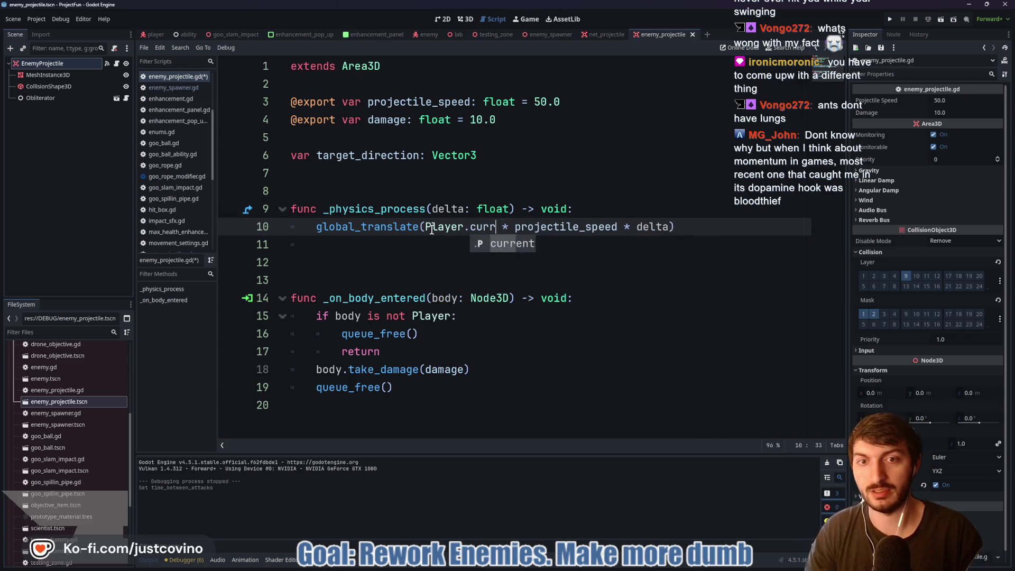
text(global_posit)
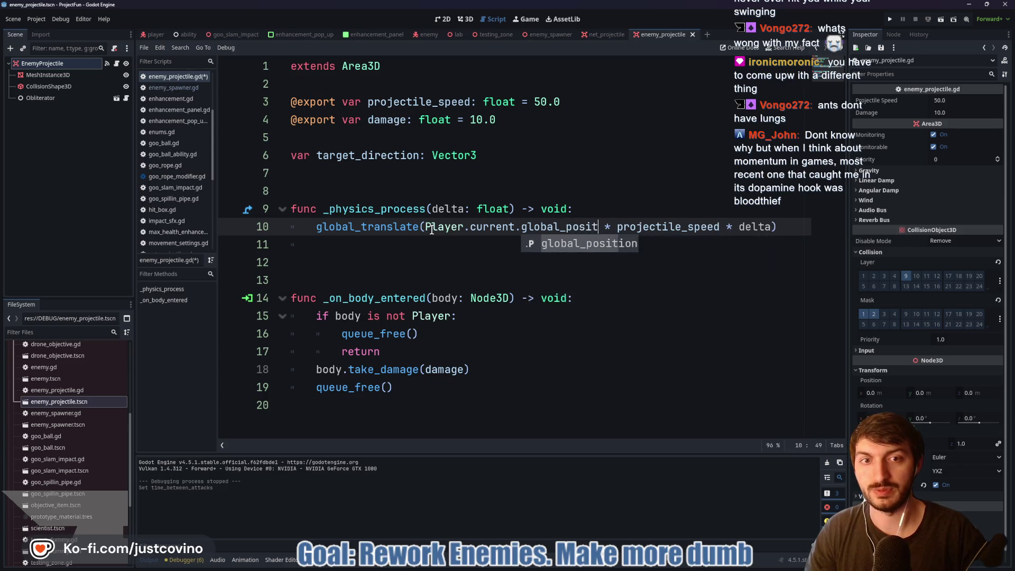
key(Return)
click(490, 244)
key(ctrl+s)
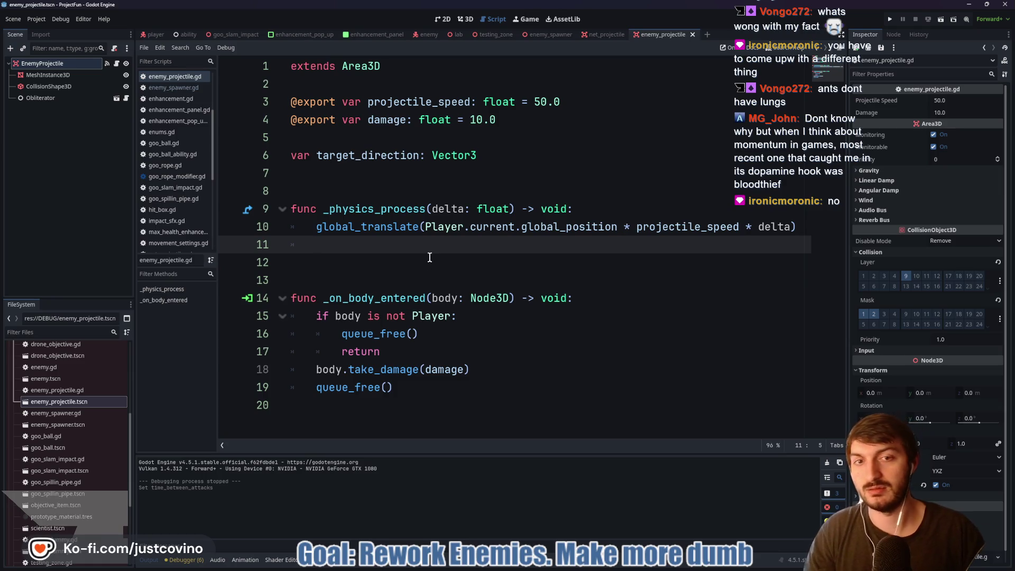
Revert the movement argument back to target_direction and save the script
drag(617, 227, 417, 227)
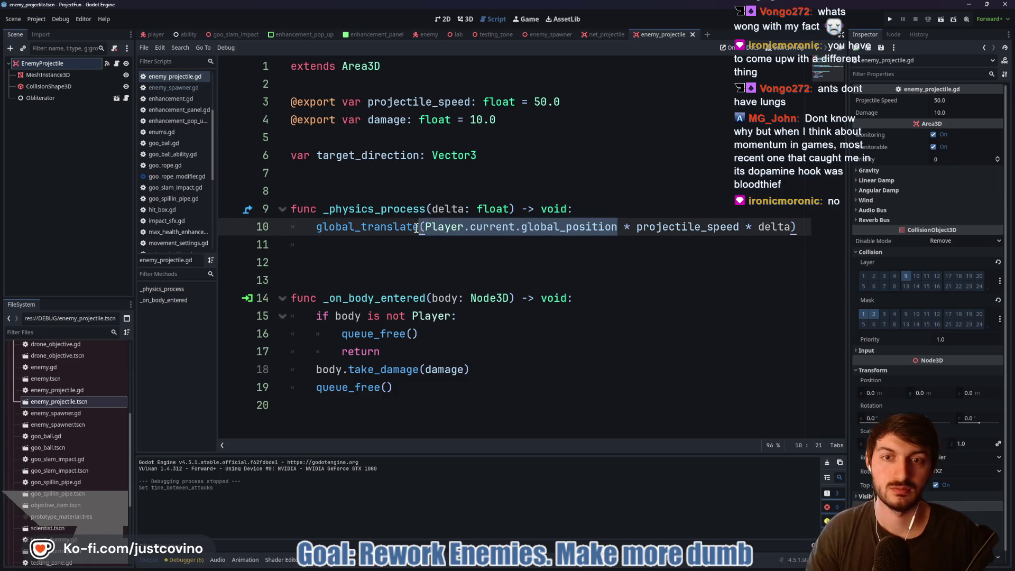
text(target)
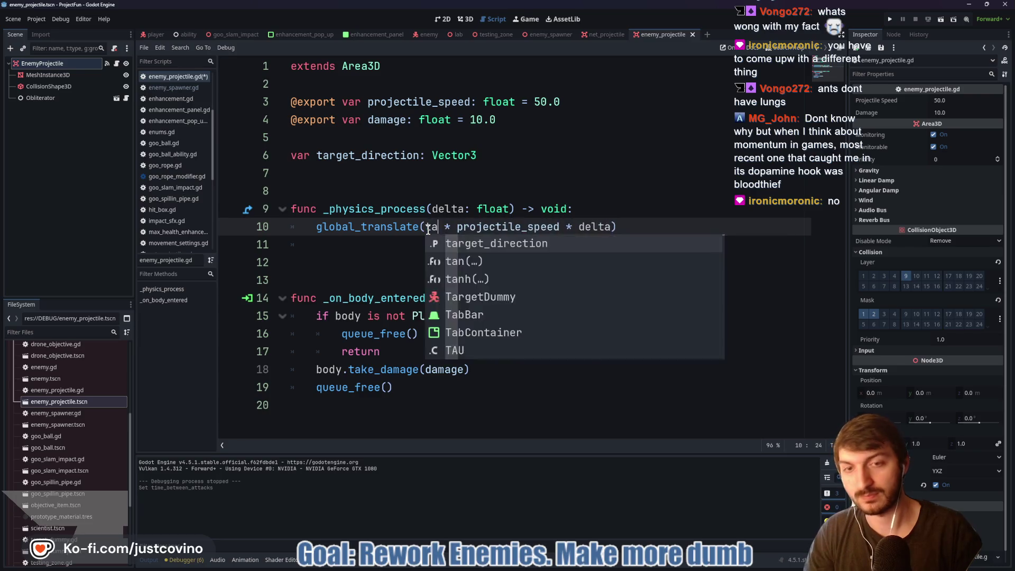
key(Return)
click(423, 241)
key(ctrl+s)
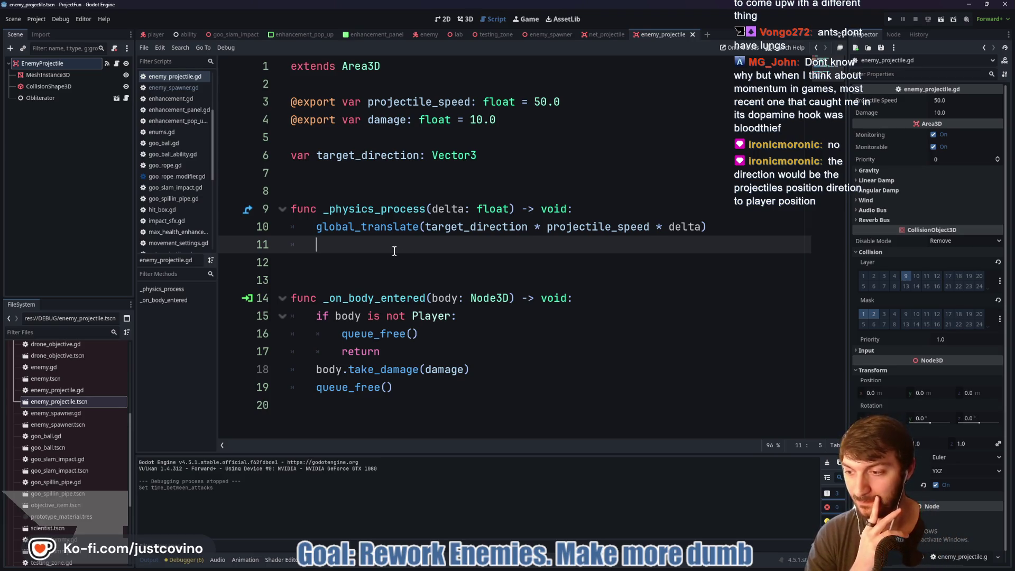
click(608, 203)
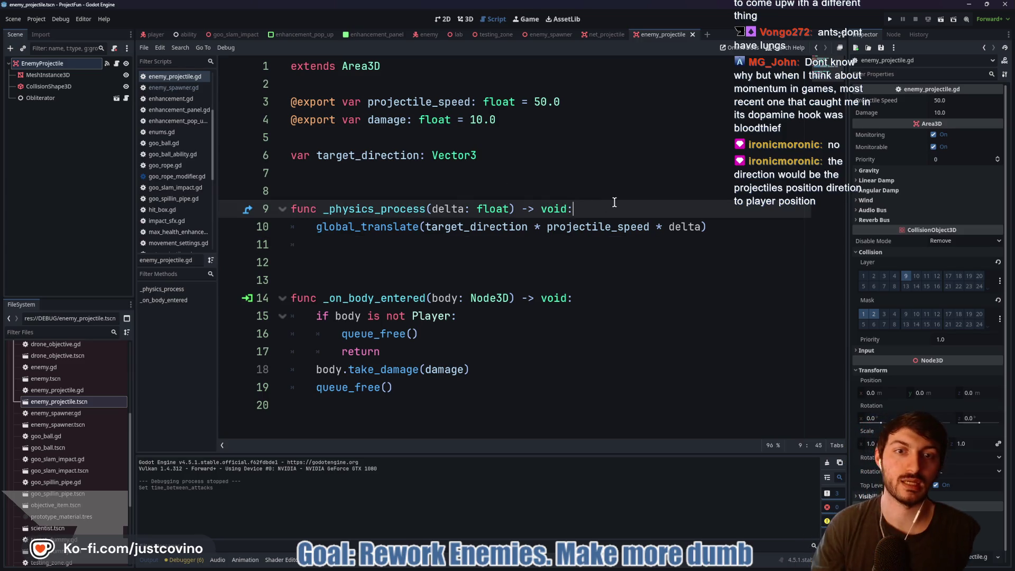
Add target_direction = global_position.direction_to(Player.current.hit_marker.global_position) above the movement line
key(Return)
text(var dire)
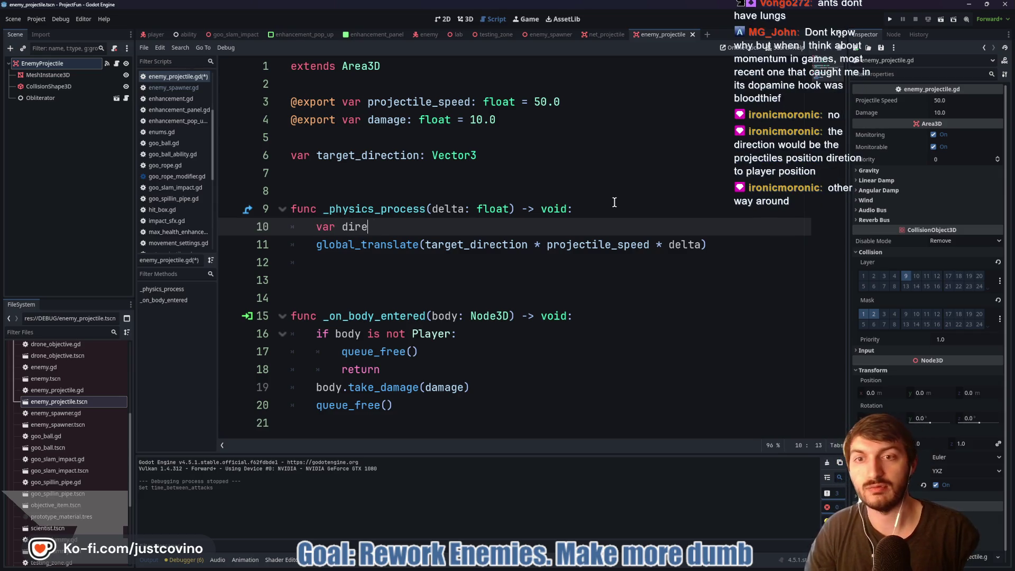
key(BackSpace)
key(BackSpace)
key(BackSpace)
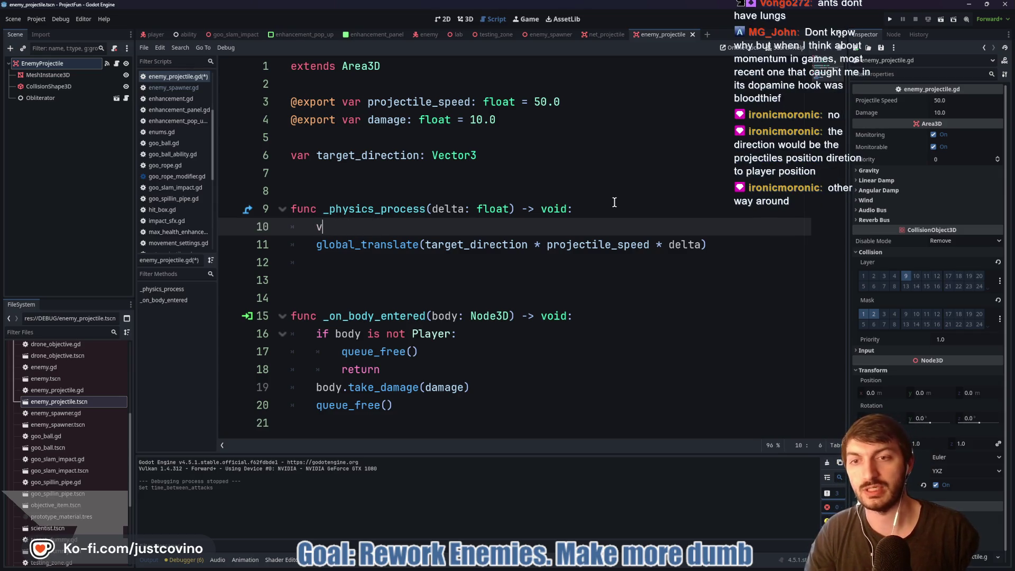
text(target)
key(Return)
text(= )
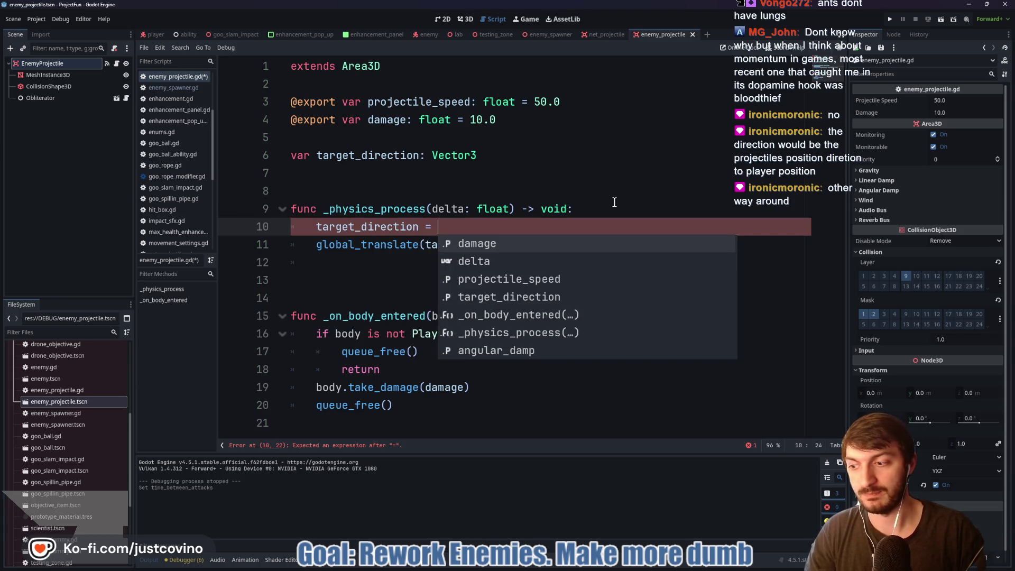
text(global_)
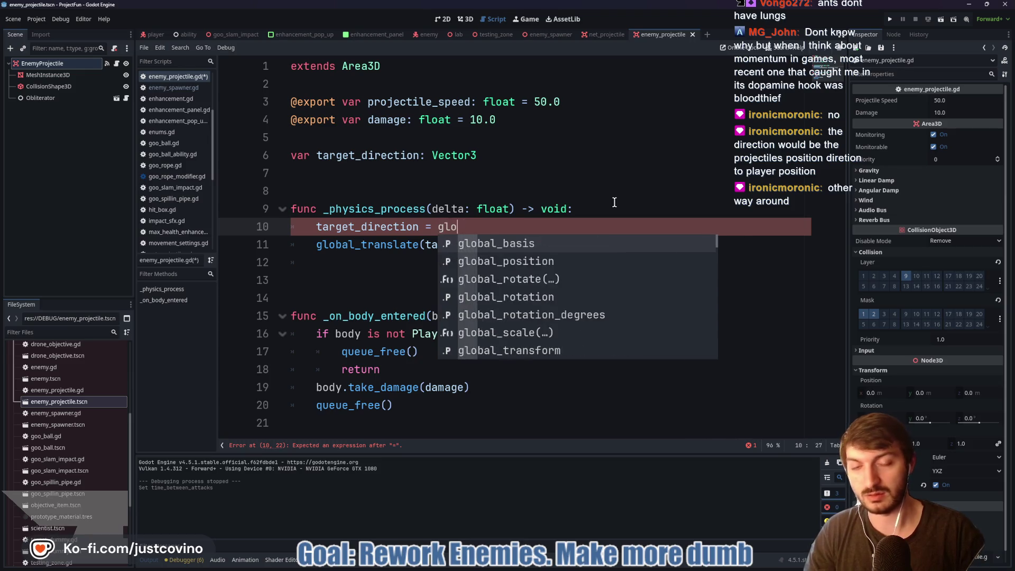
text(posi)
key(Return)
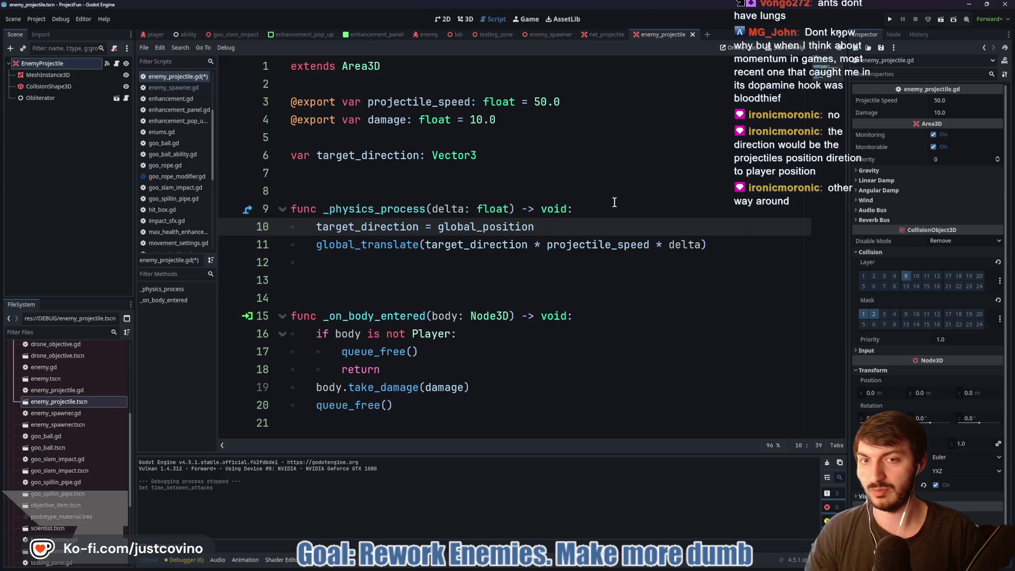
text(.direc)
key(Return)
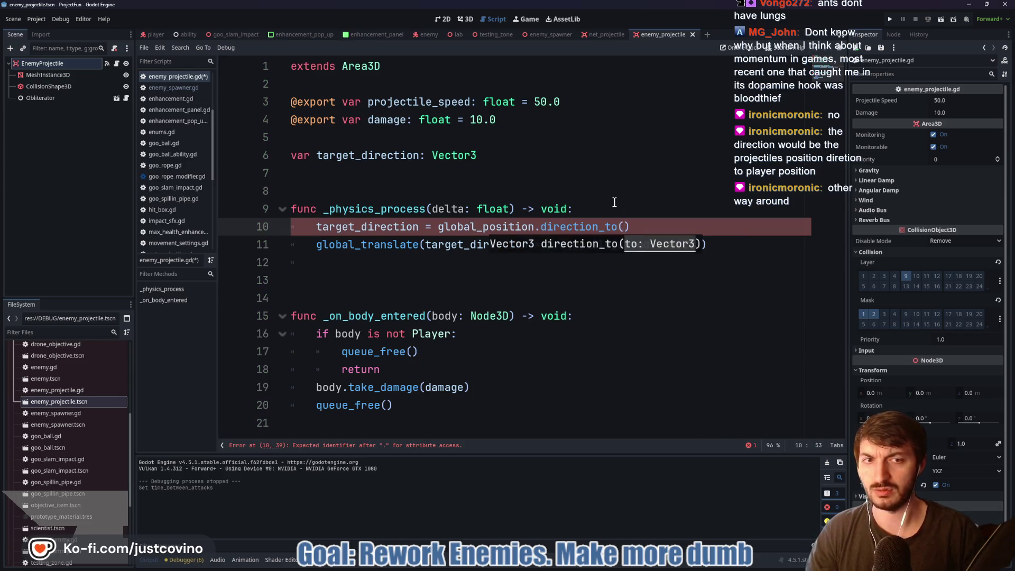
text(Player.current.hit_)
key(Return)
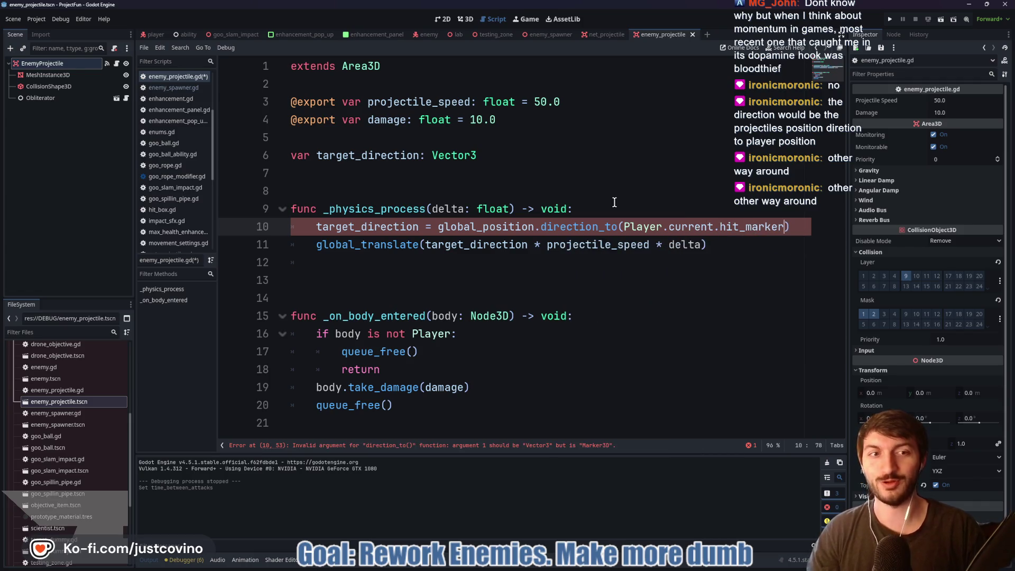
text(.global)
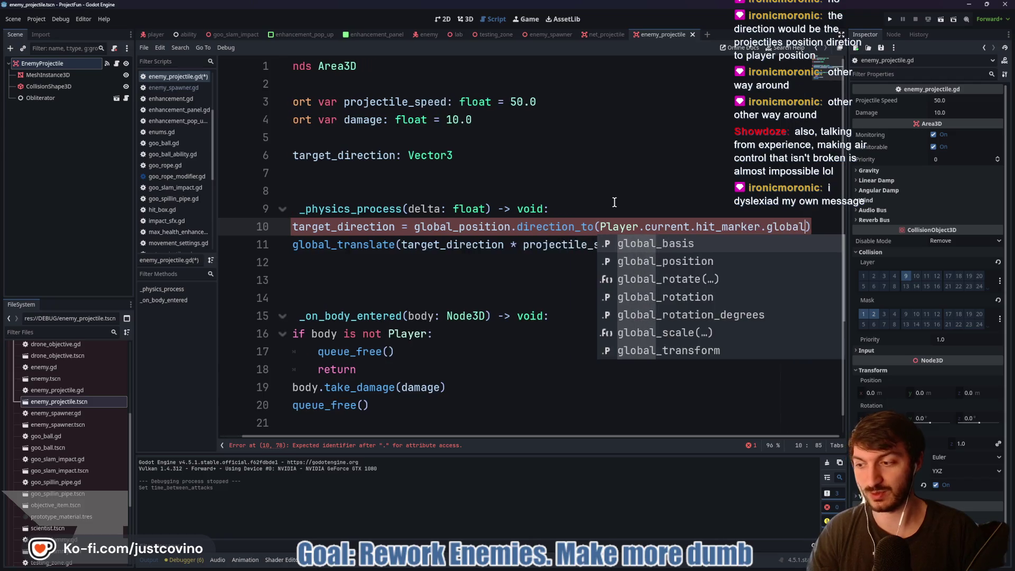
text(_pos)
key(Return)
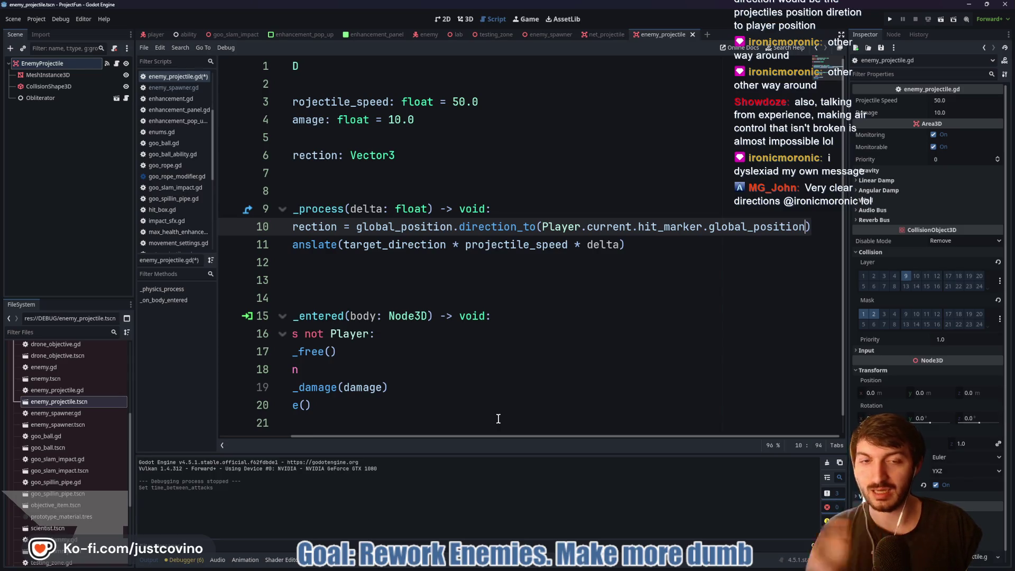
drag(499, 436, 430, 436)
Replace projectile_speed with a fixed 10.0 on line 11, save, and return to the 3D view
drag(528, 244, 426, 244)
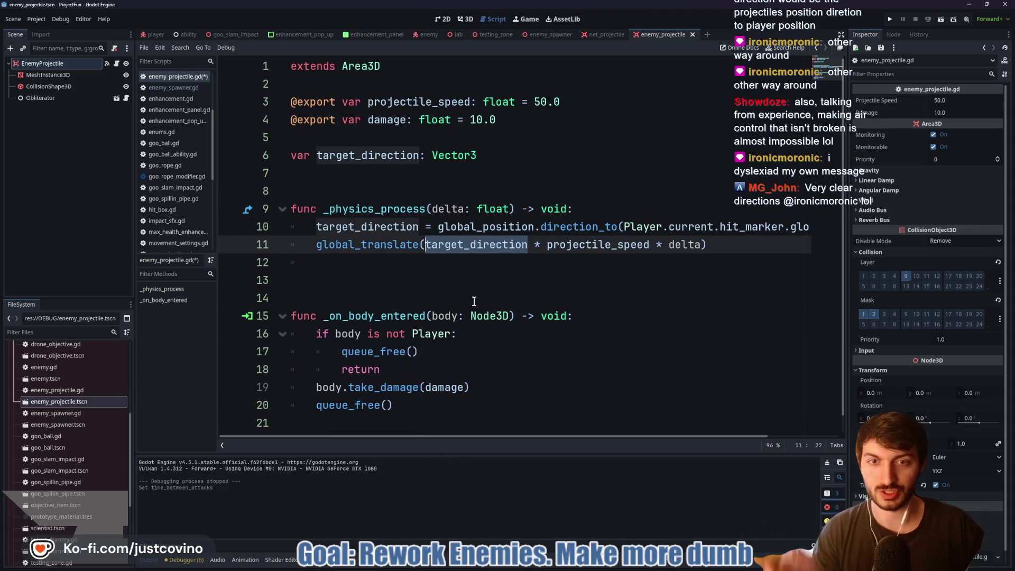
click(493, 278)
key(ctrl+s)
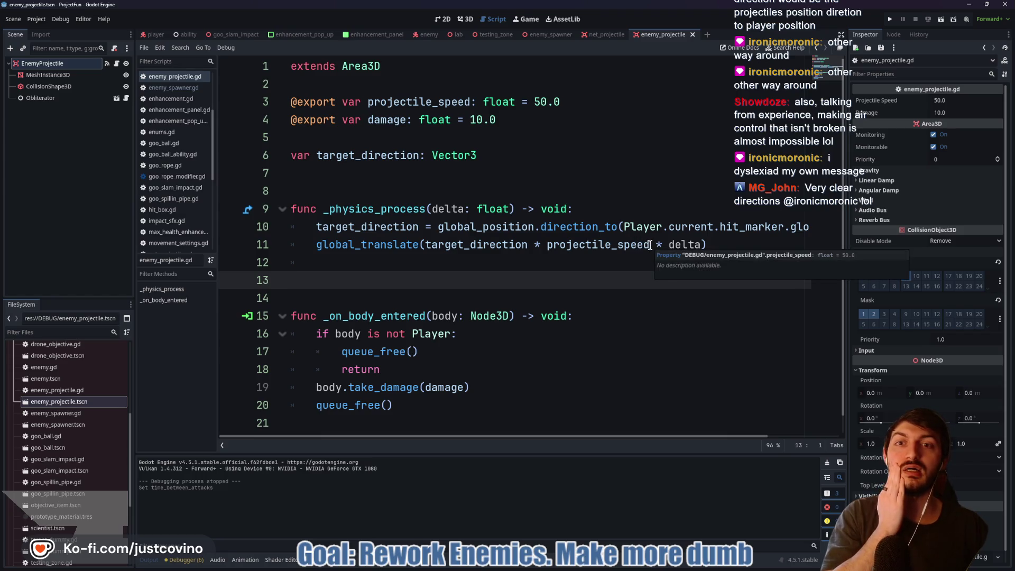
drag(650, 245, 553, 239)
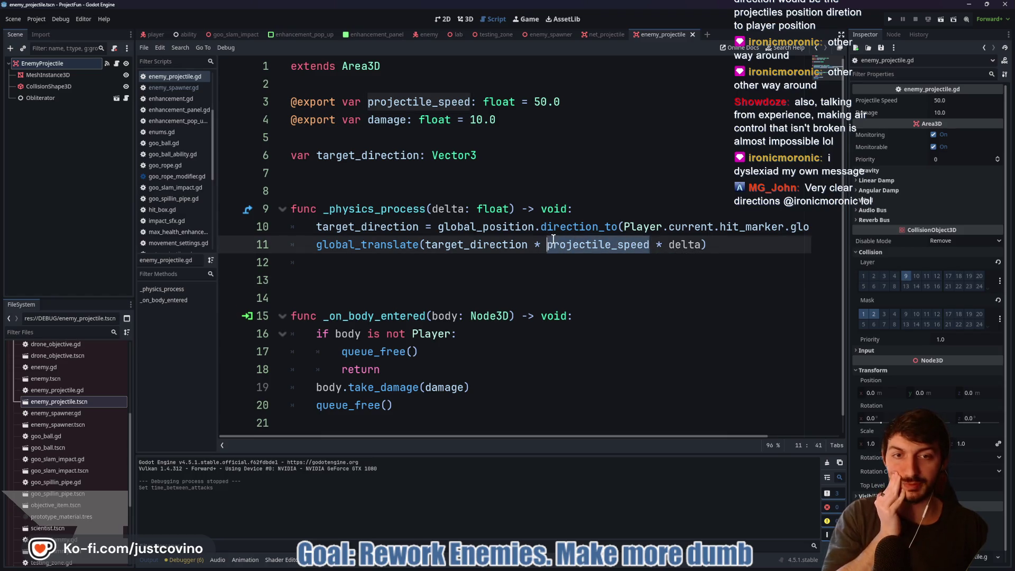
text(10.0)
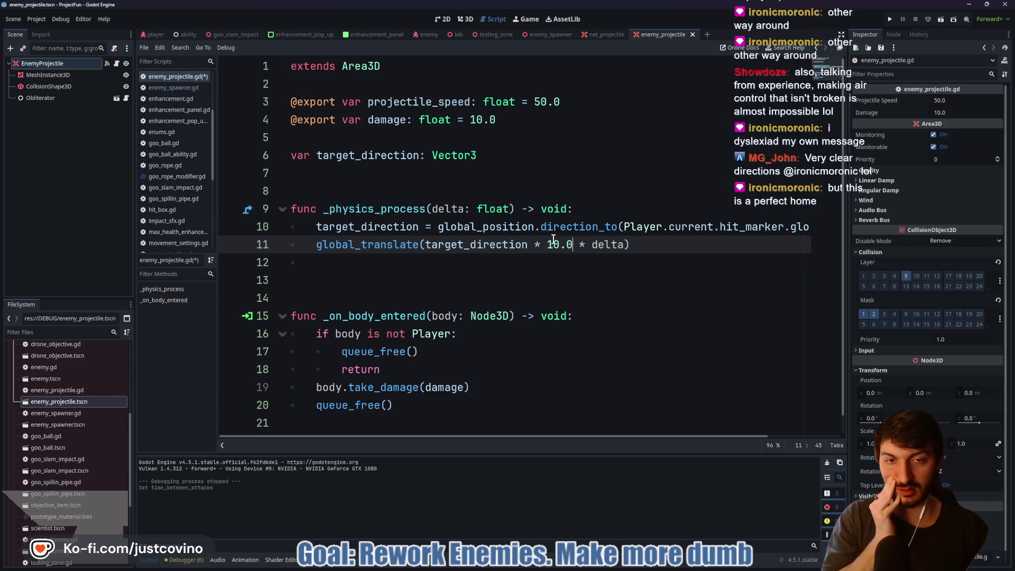
key(ctrl+s)
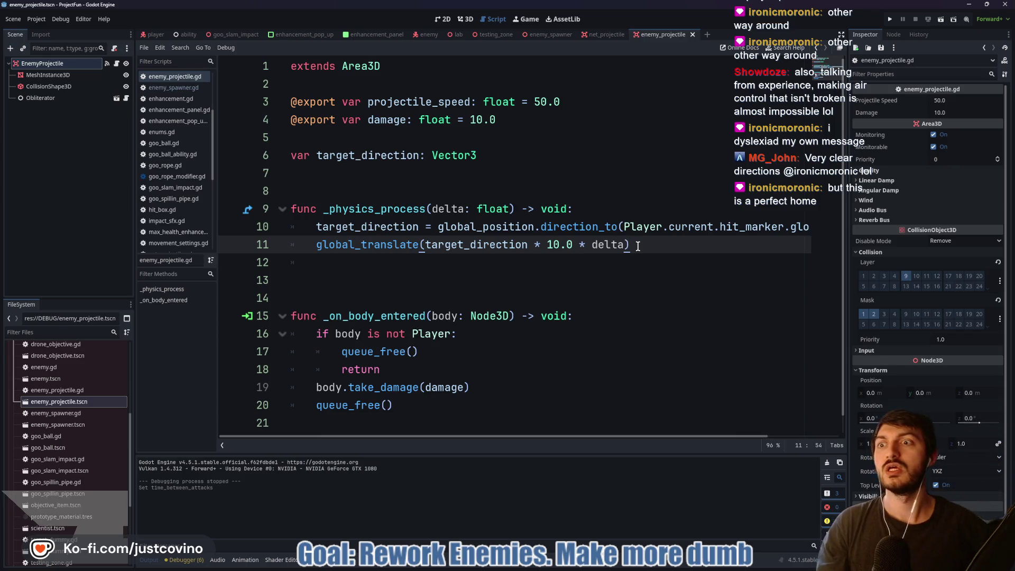
click(464, 19)
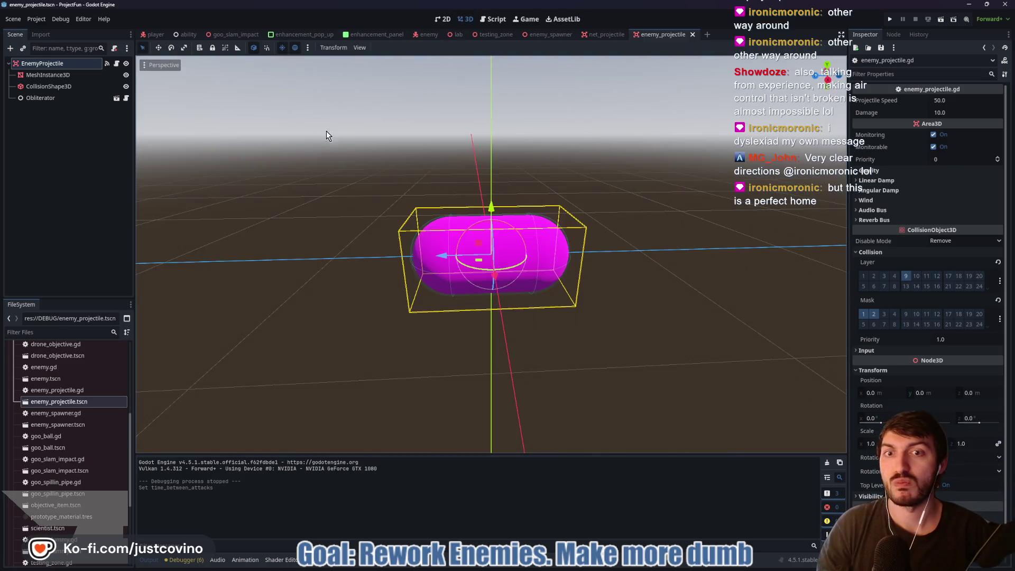
Add a RayCast3D child to EnemyProjectile and rename it WallDetector
click(44, 65)
key(ctrl+a)
text(ra)
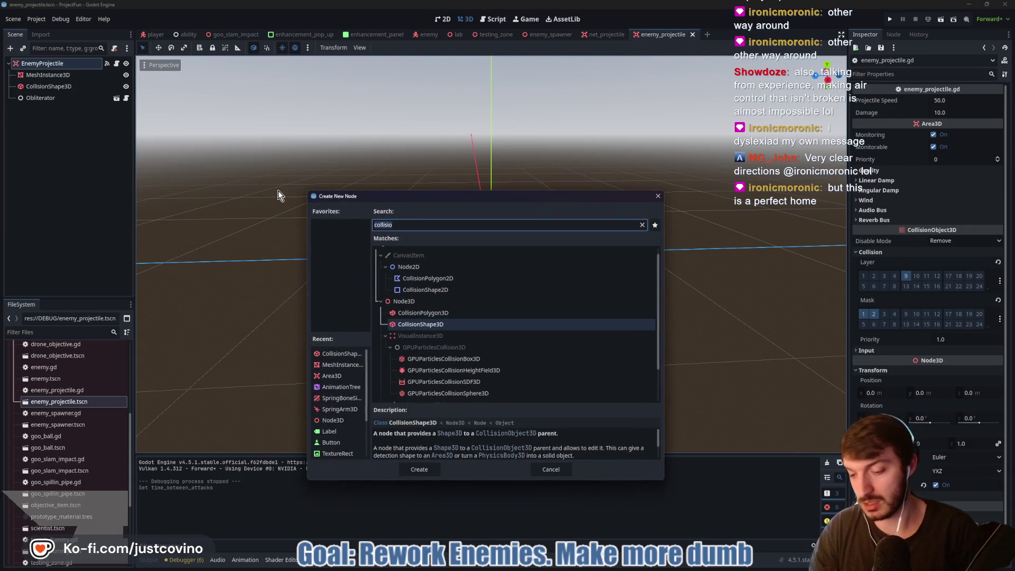
key(Return)
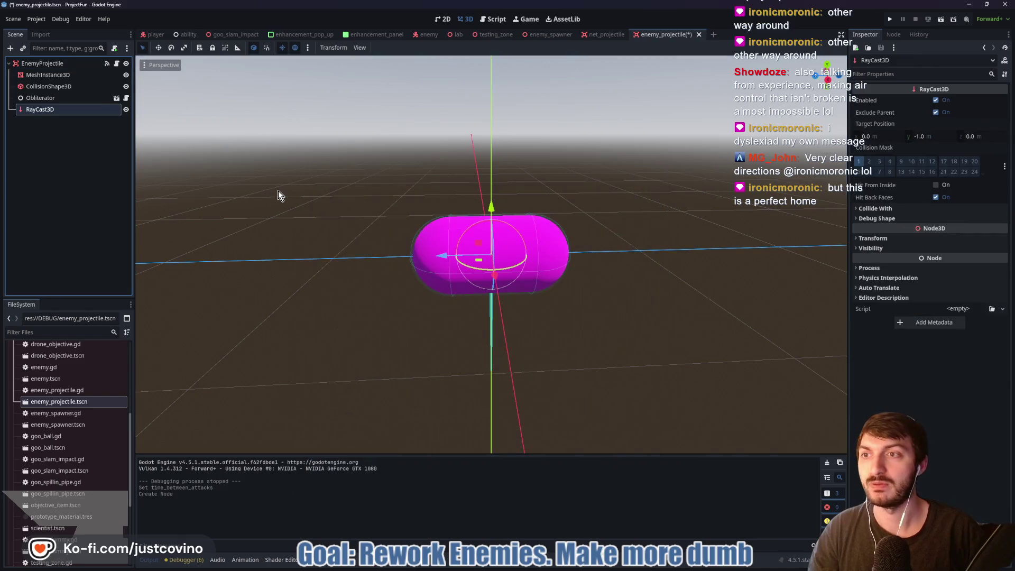
double_click(74, 108)
text(WallDetector)
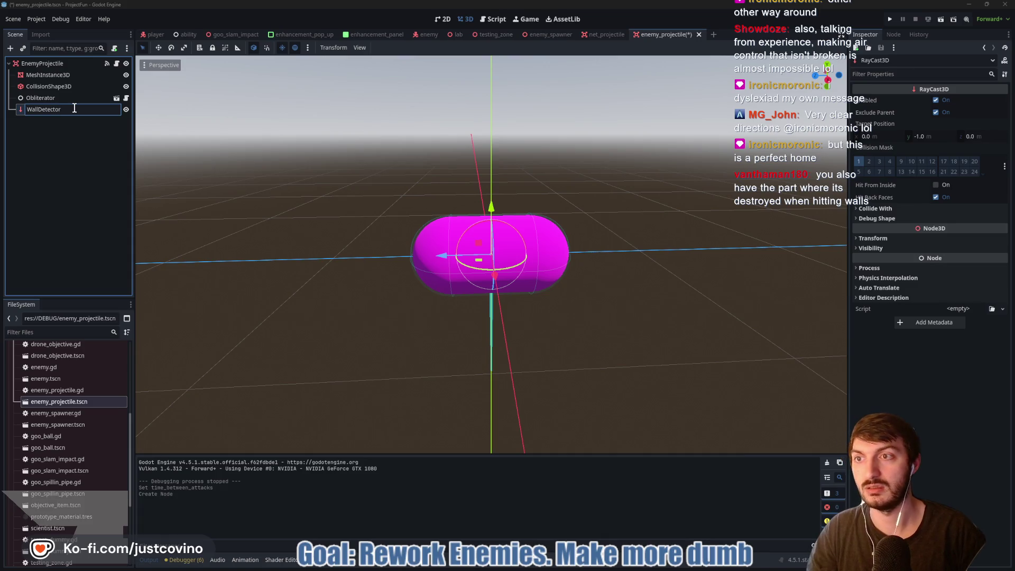
key(Return)
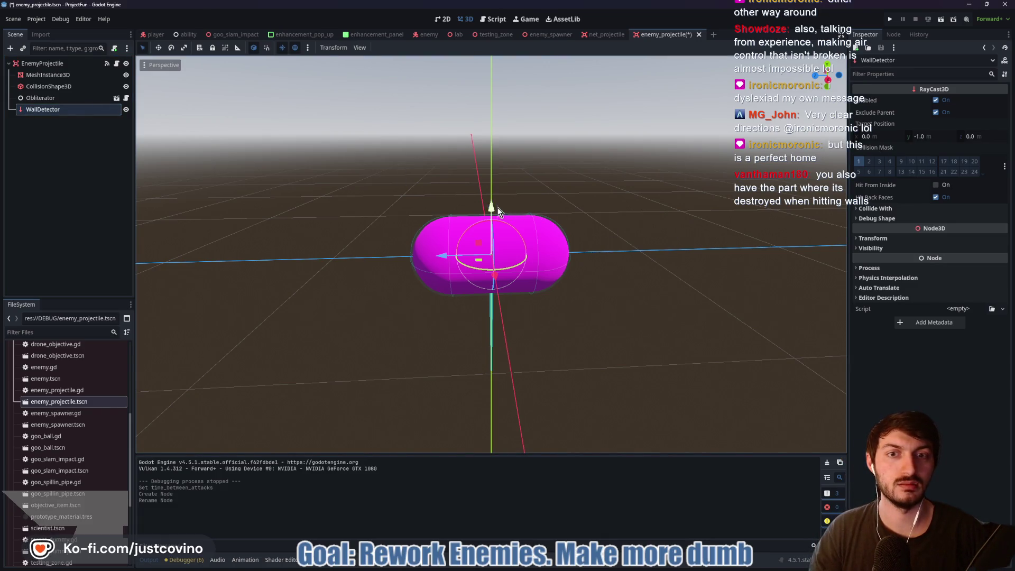
Set the WallDetector's Target Position to (0, 0, -1)
click(929, 137)
text(0)
key(Return)
click(972, 138)
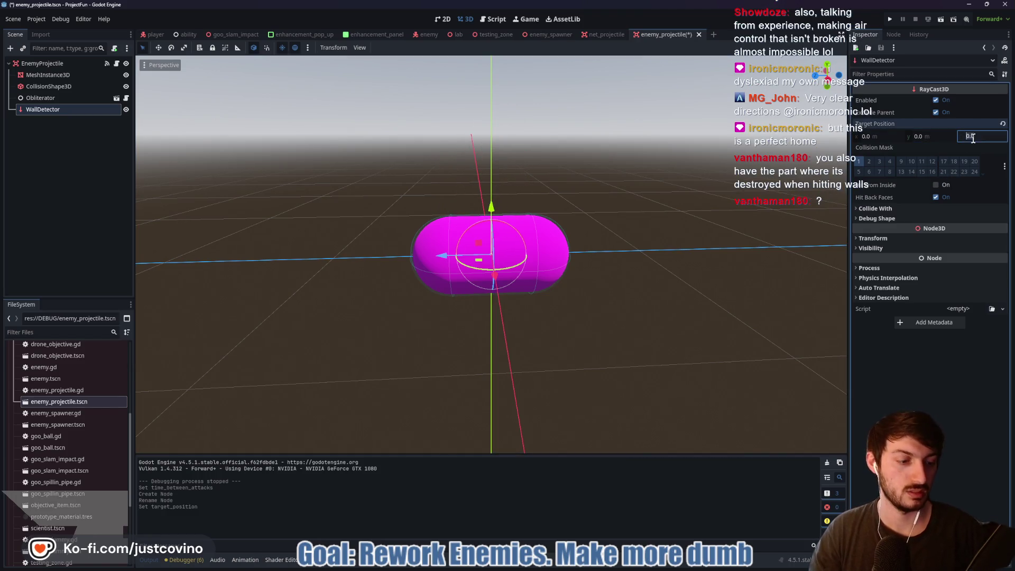
text(1)
key(Return)
mouse_move(660, 253)
mouse_down()
mouse_move(595, 245)
mouse_move(689, 242)
mouse_move(598, 297)
mouse_move(644, 272)
mouse_up()
scroll(640, 283, down, 2)
Enable Hit From Inside and Collide With Areas, save the scene, and open the script
click(936, 185)
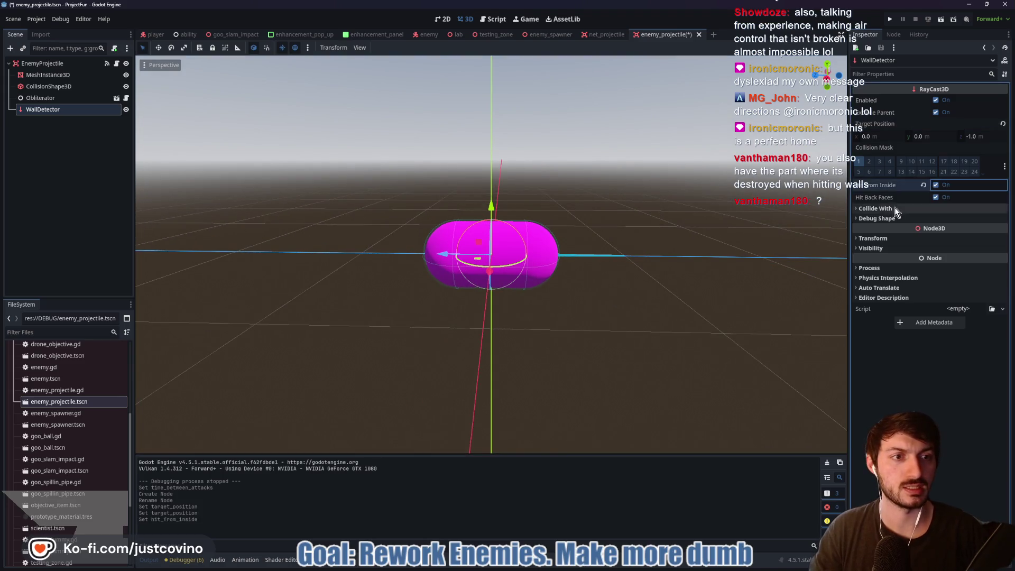
click(878, 208)
click(937, 219)
click(899, 244)
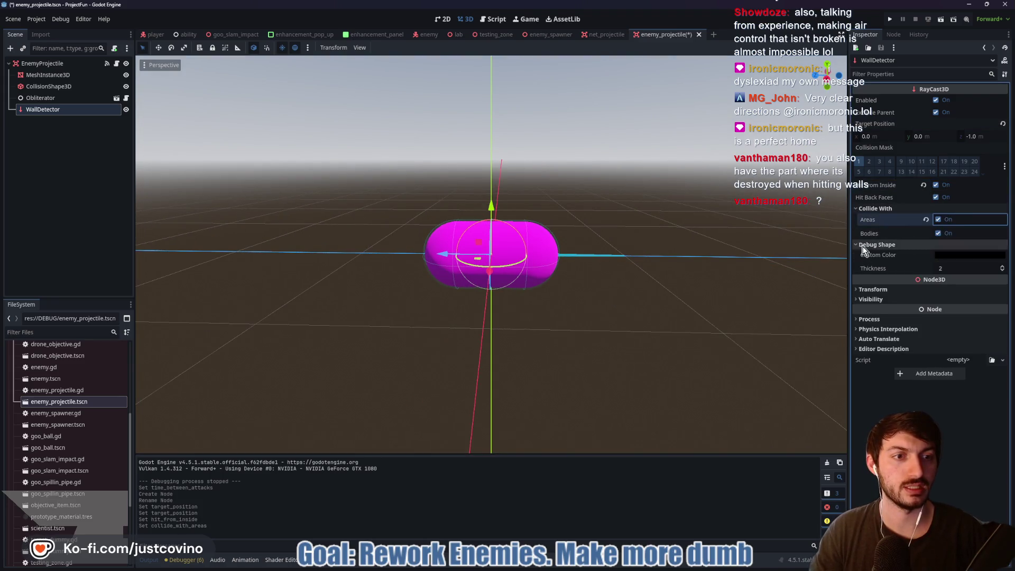
click(913, 243)
key(ctrl+s)
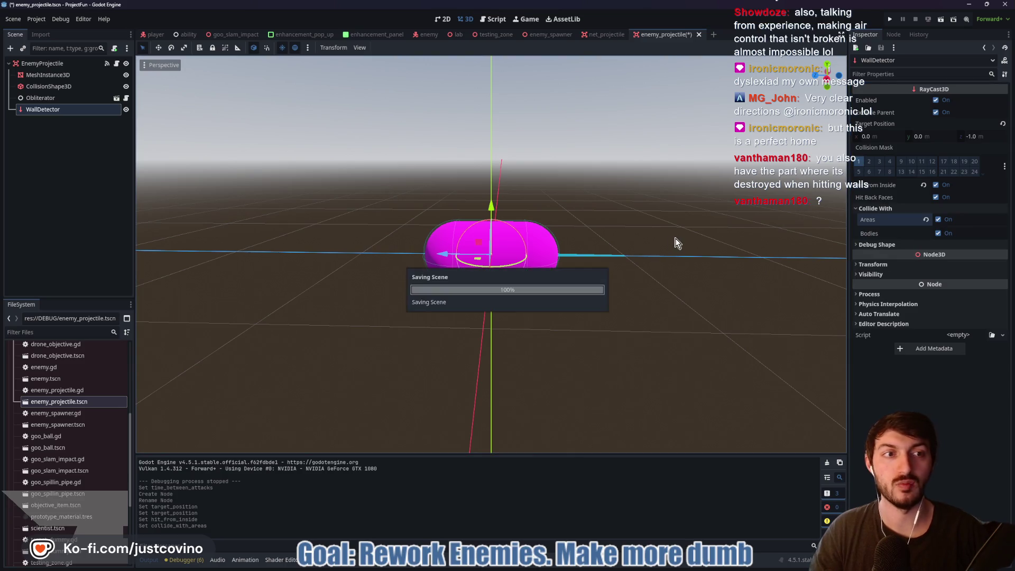
click(106, 64)
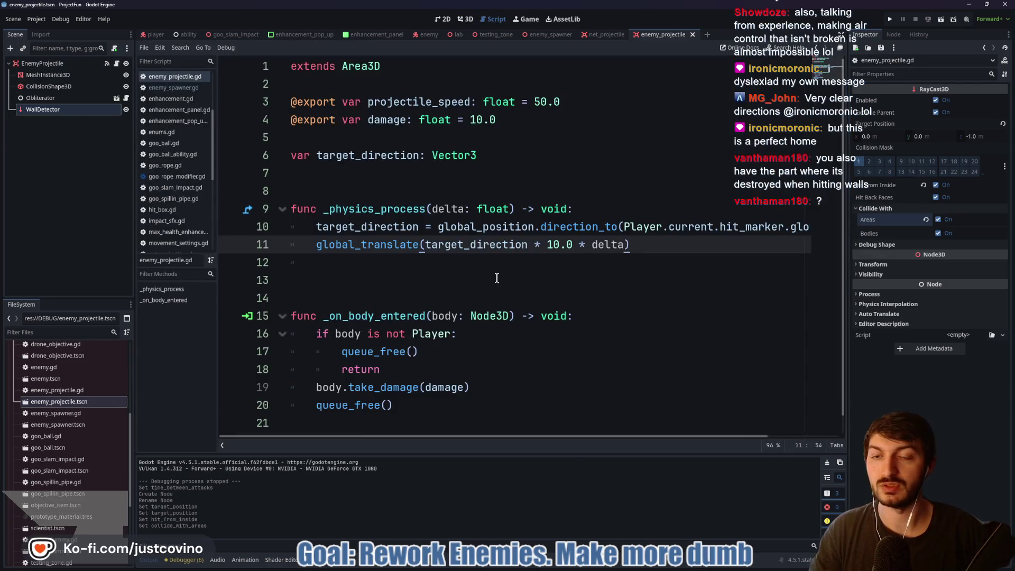
click(601, 264)
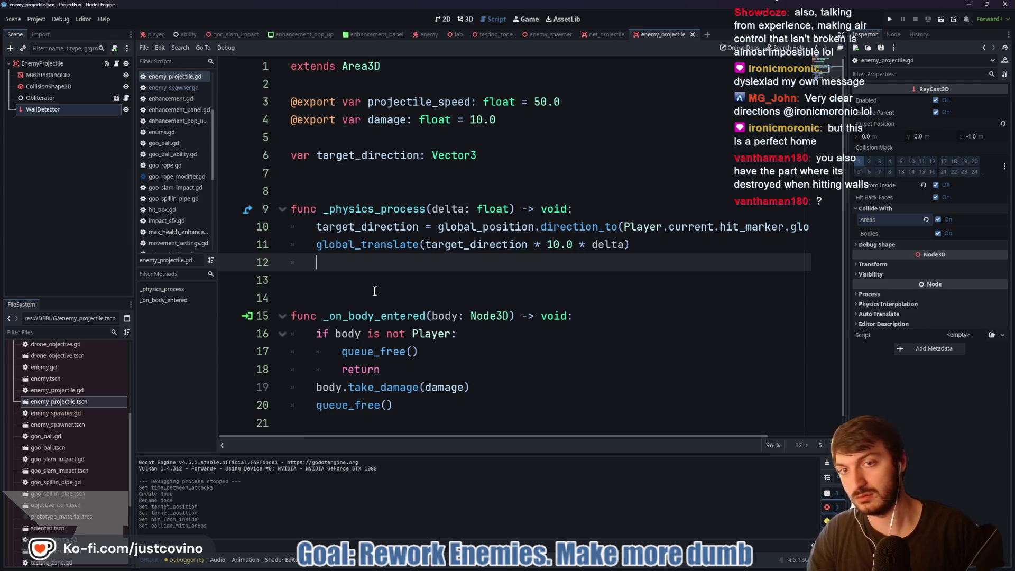
text(if wall)
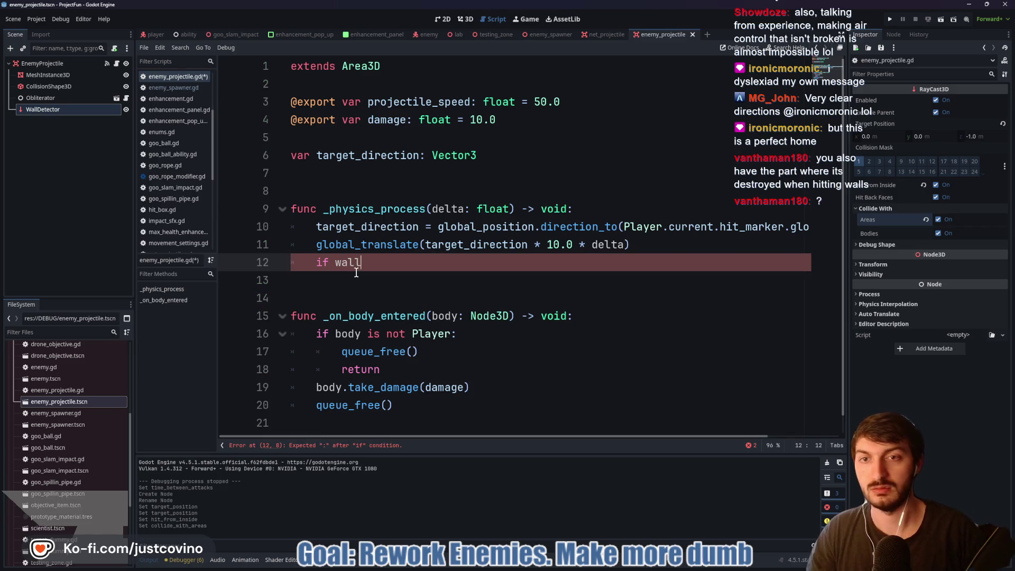
click(356, 183)
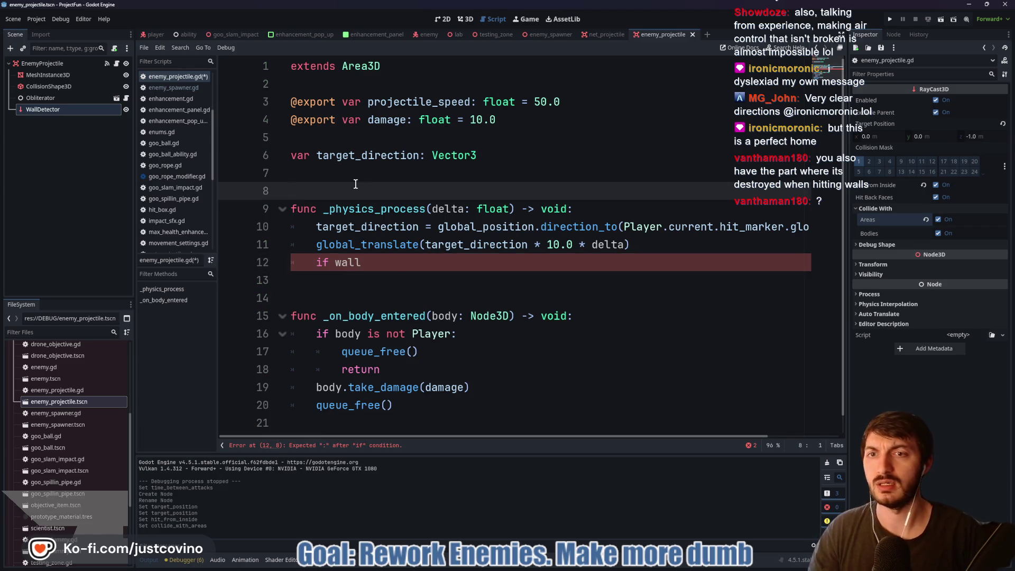
click(329, 138)
key(Return)
key(Return)
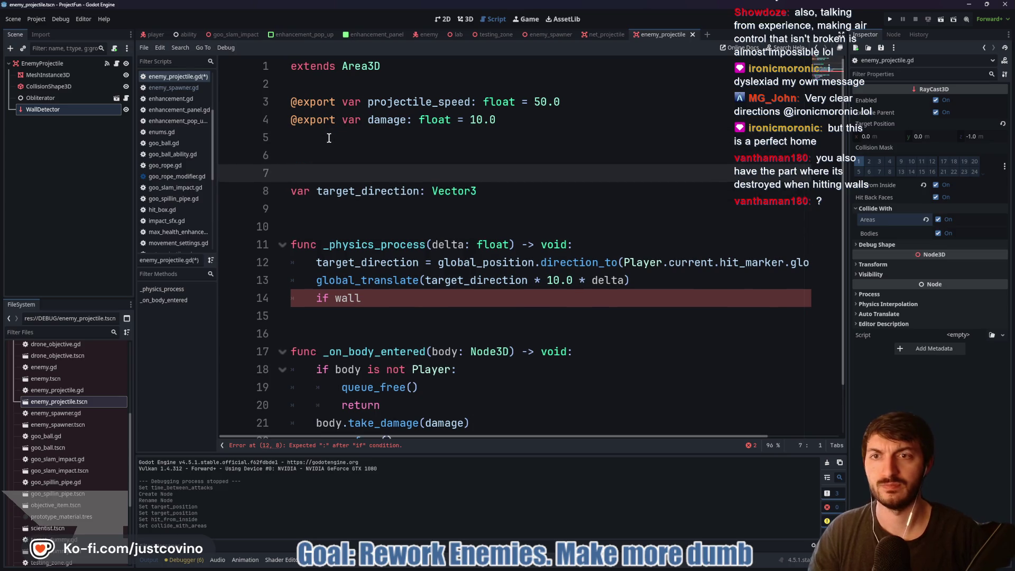
key(Up)
text(@onready )
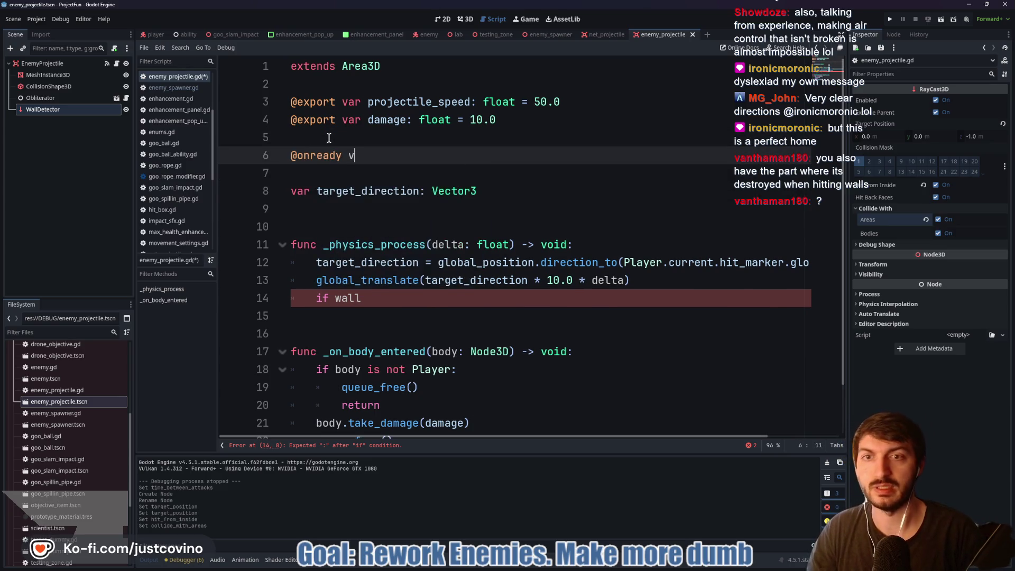
text(de)
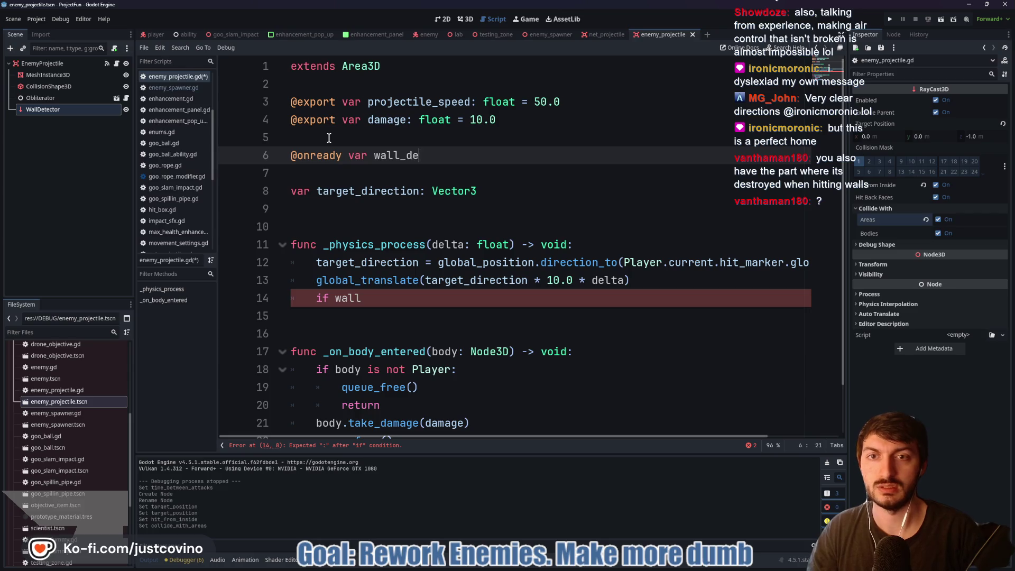
text(tor:)
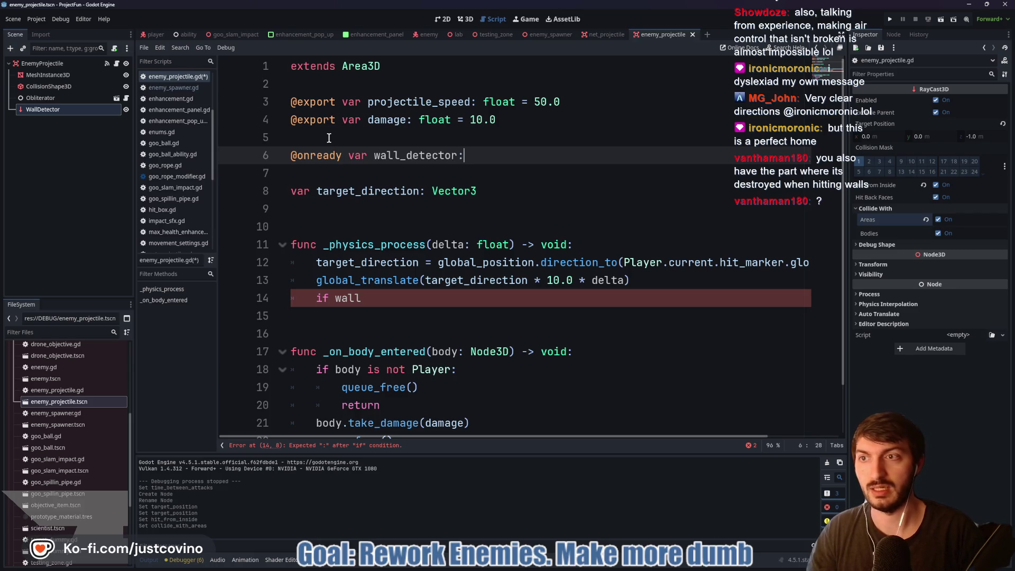
text( Rayc)
key(Down)
key(Return)
text(= $%)
text(Wa)
key(Return)
Call queue_free() when wall_detector.is_colliding(), save the script, and run the game
click(380, 299)
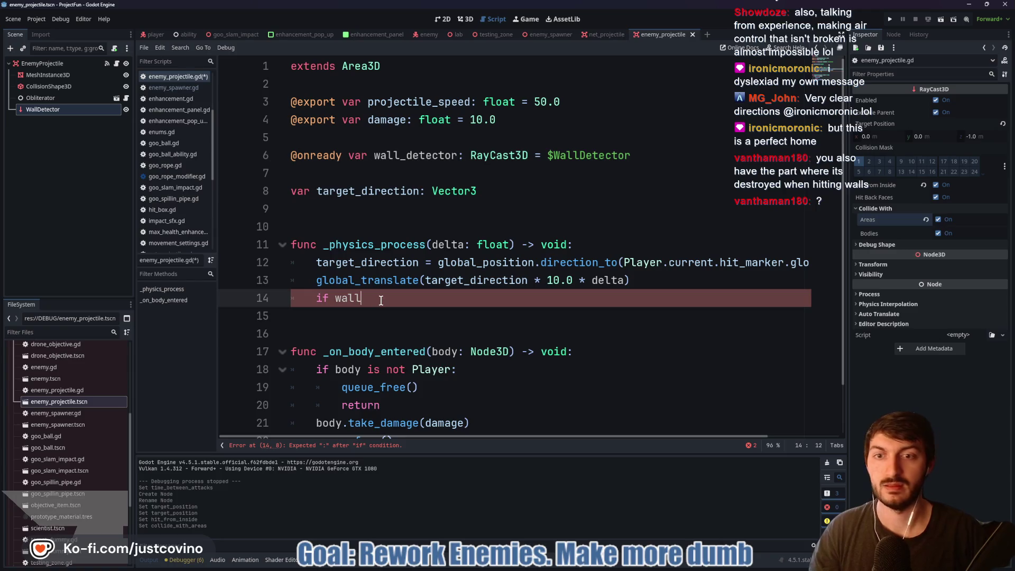
key(Return)
text(.is)
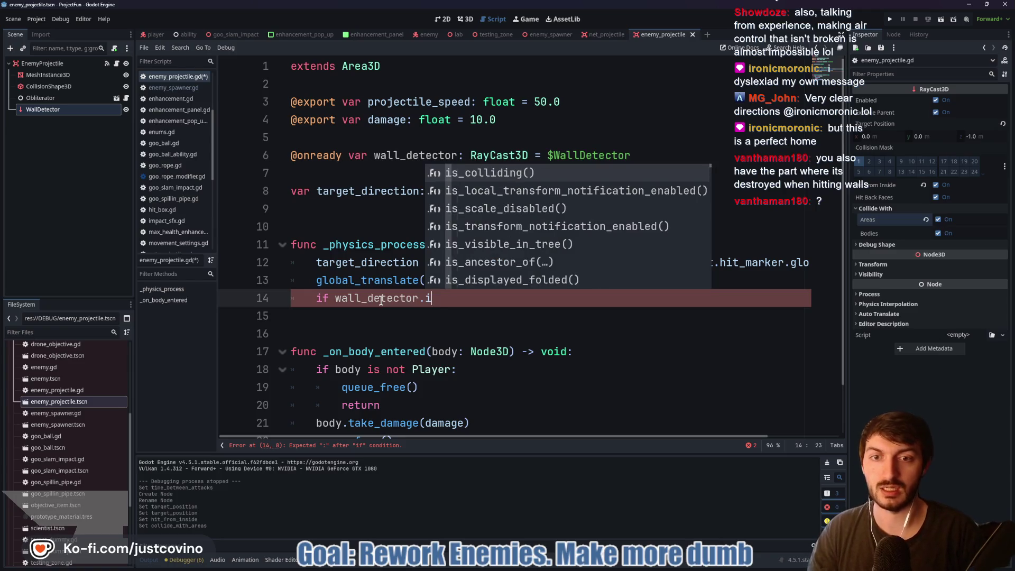
key(Return)
text(:)
key(Return)
text(queue)
key(Down)
key(Return)
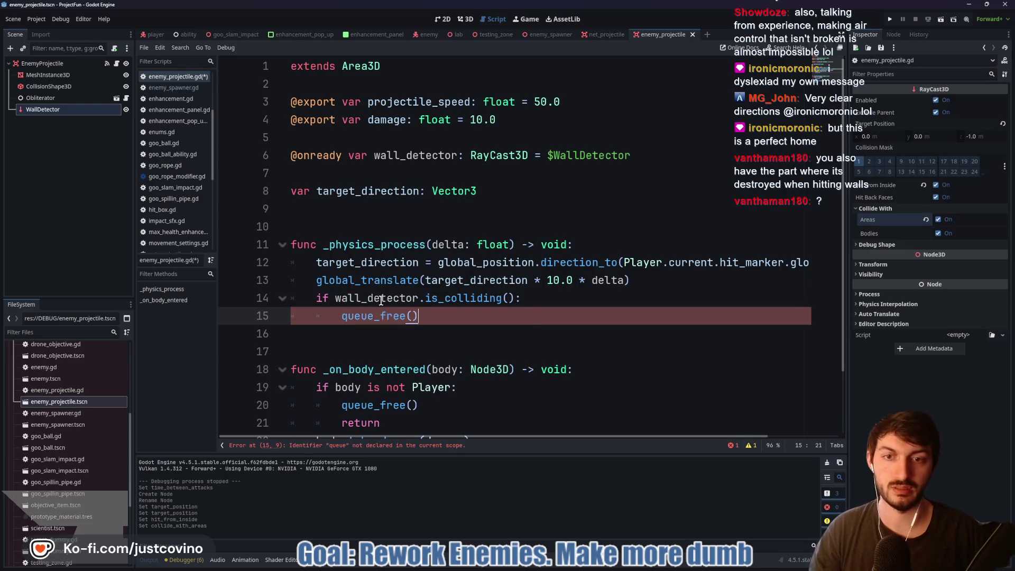
key(ctrl+s)
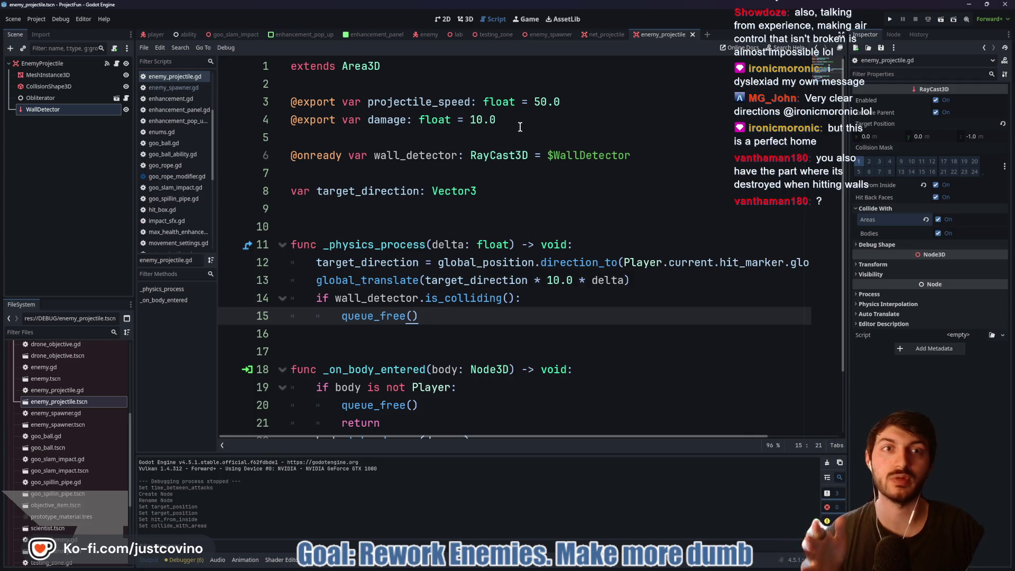
click(889, 18)
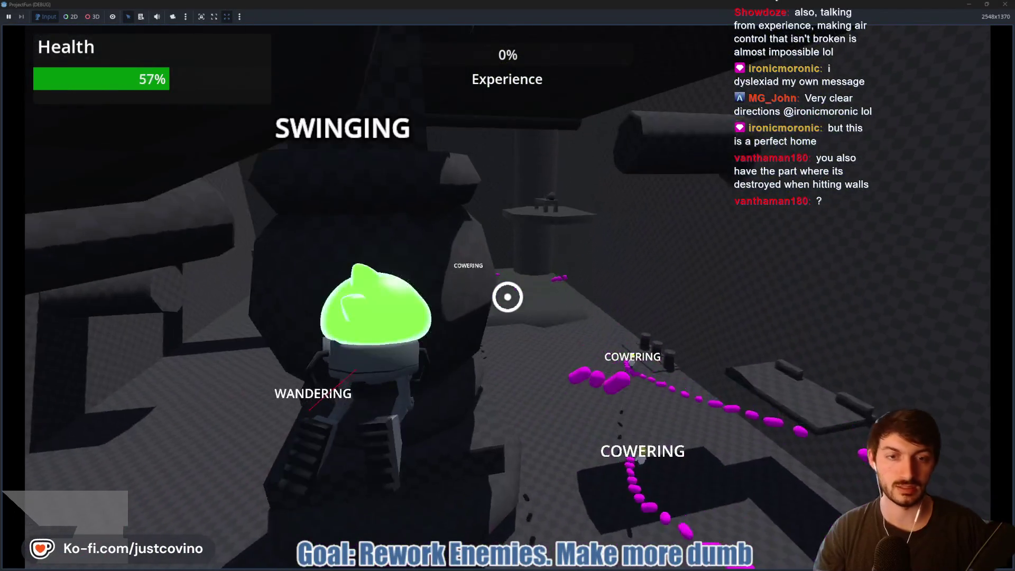
key(F8)
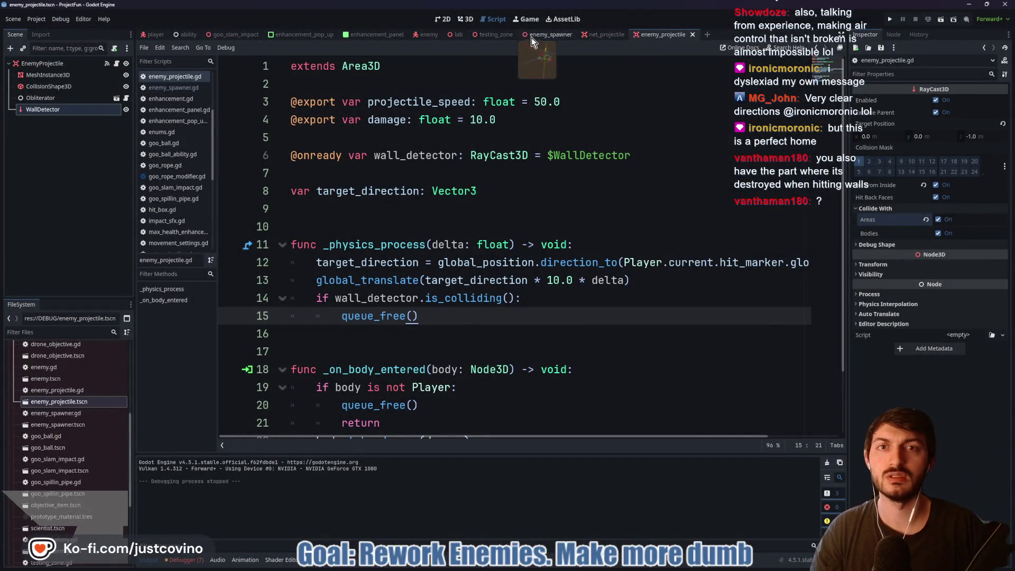
Change the Enemy's Cower Attack Speed from 0.25 to 10.0 and save
click(430, 35)
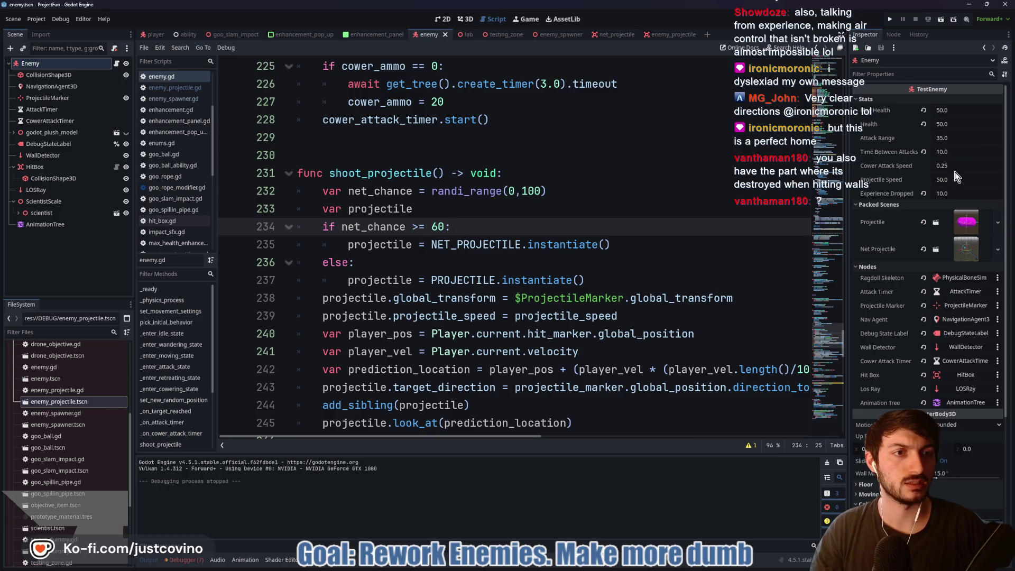
click(954, 152)
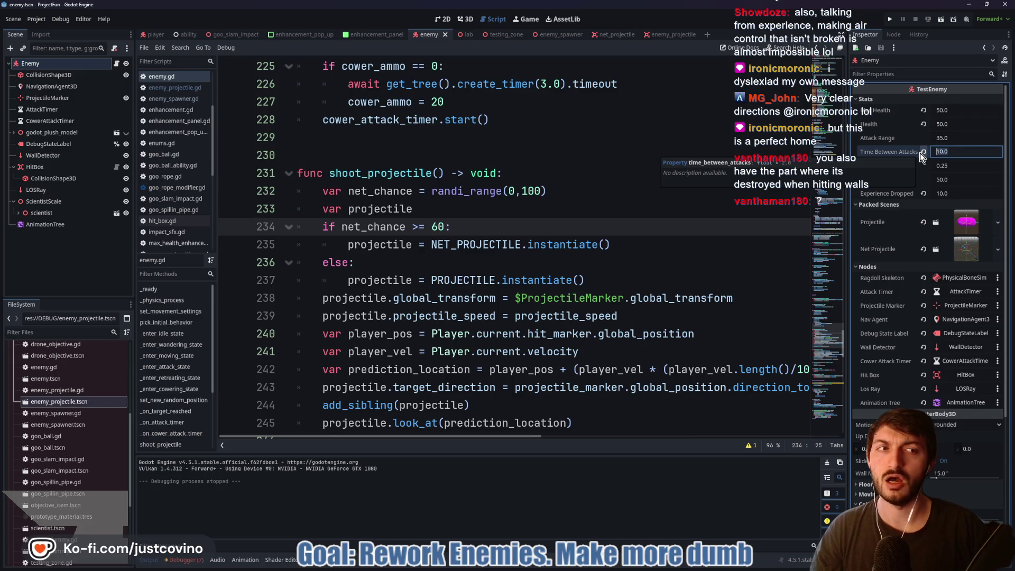
click(958, 166)
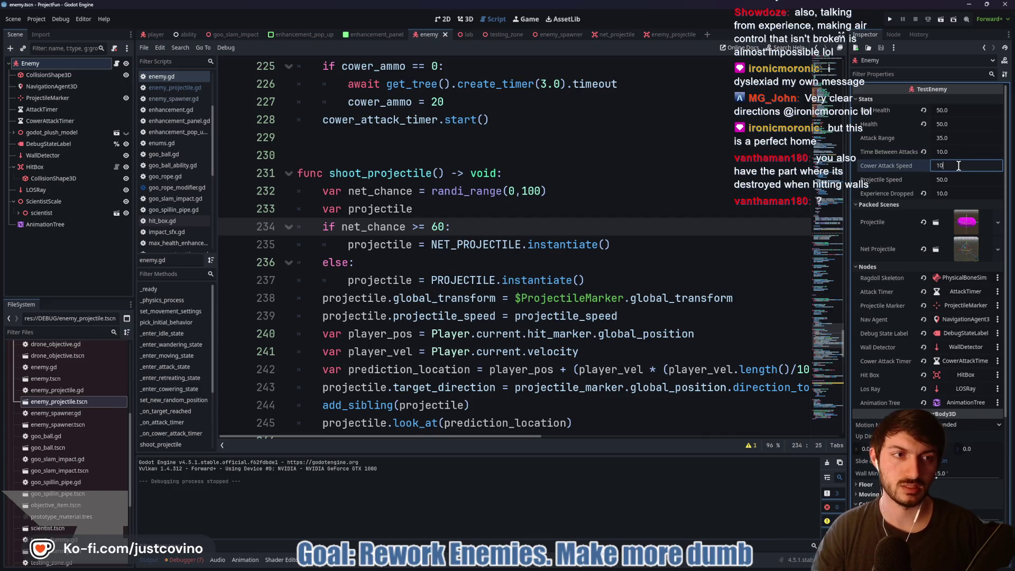
key(Return)
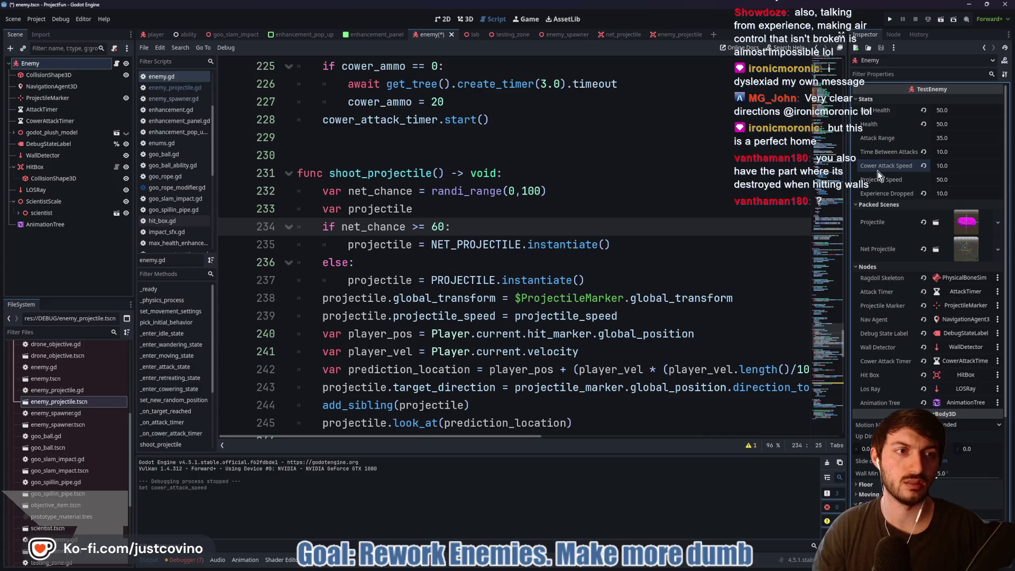
key(ctrl+s)
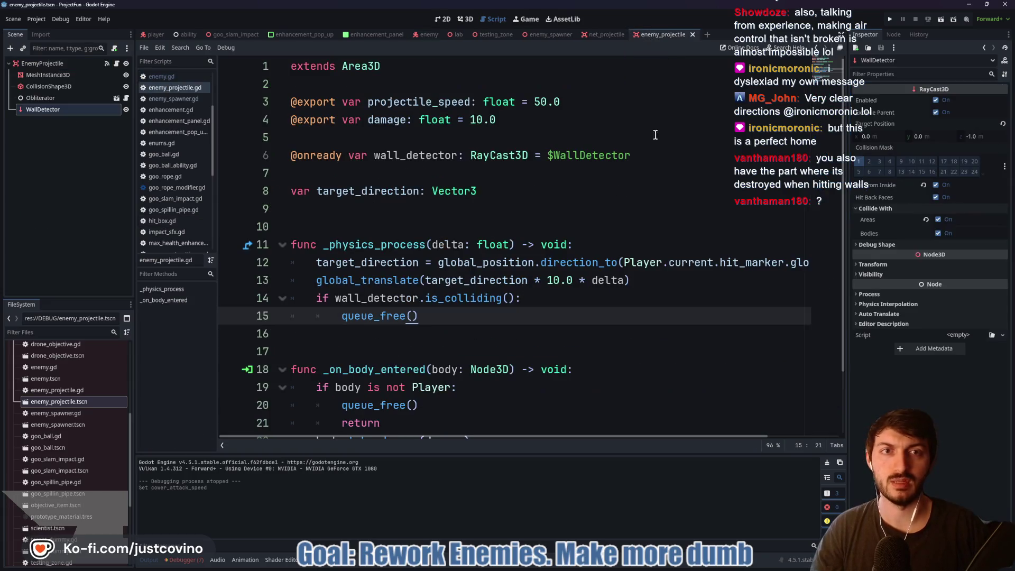
Add look_at(Player.current.hit_marker.global_position) after line 13 and save the script
click(676, 274)
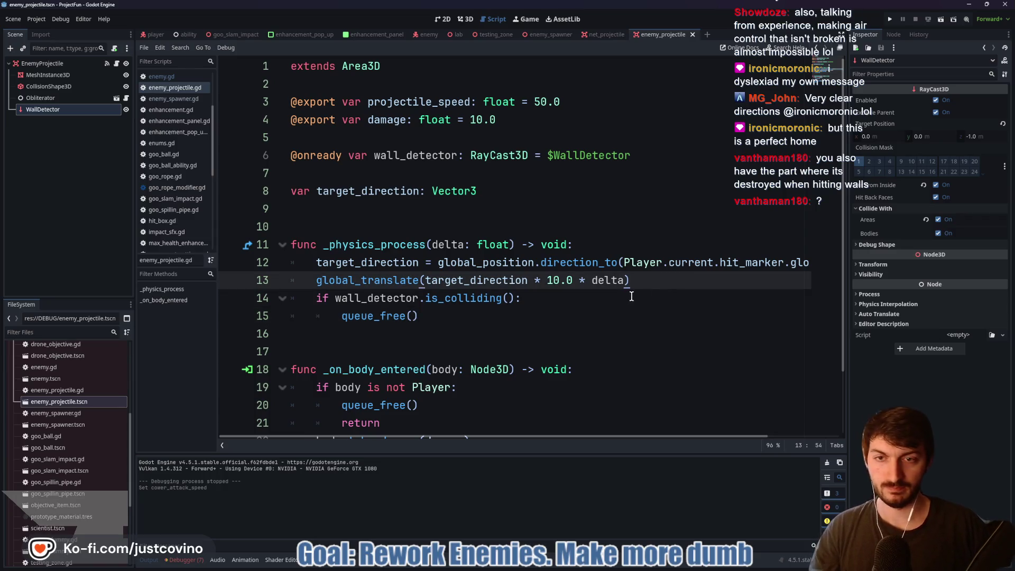
key(Return)
key(Return)
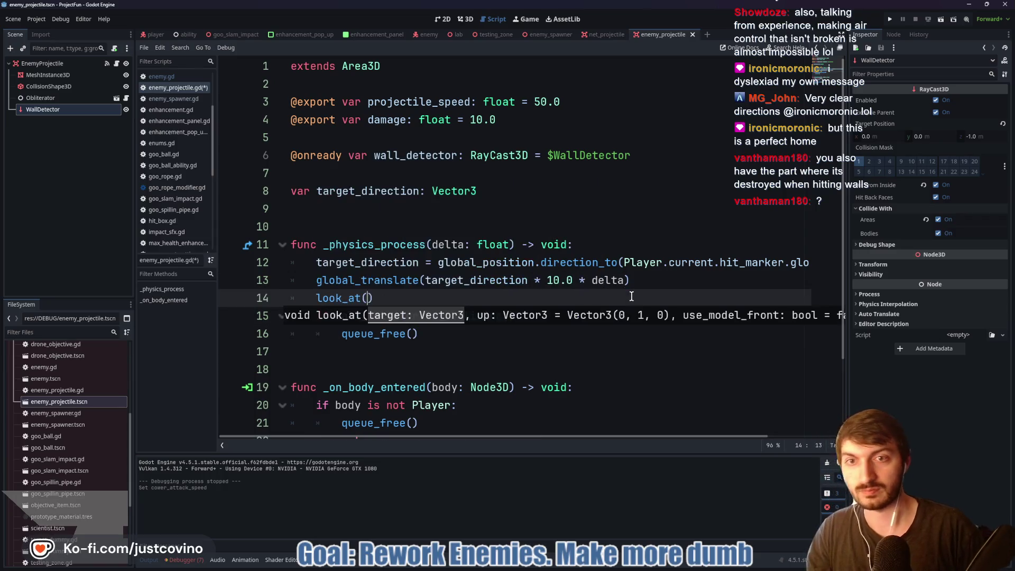
text(layer.current)
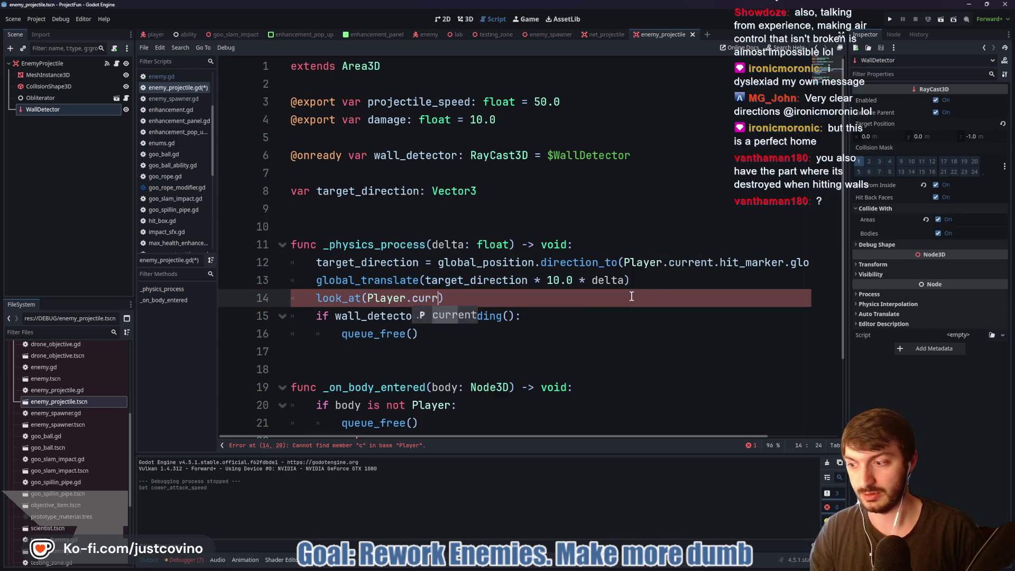
text(.hit_marker.global)
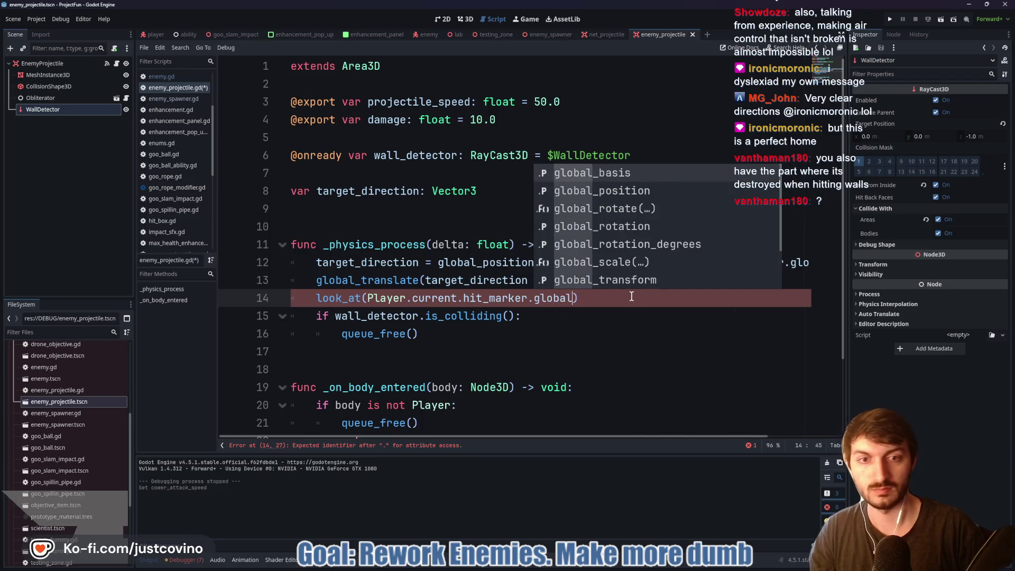
text(_position))
key(ctrl+s)
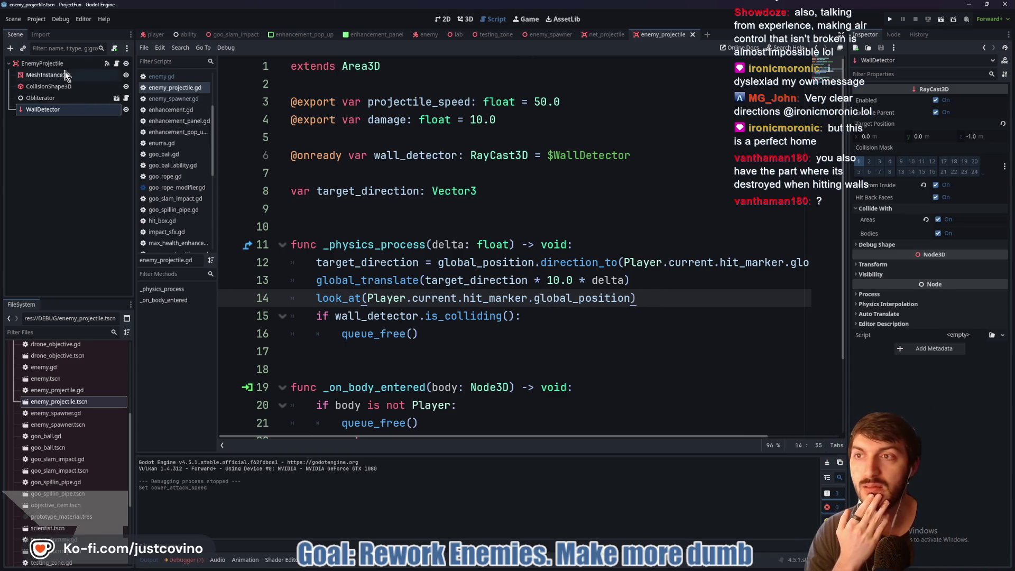
Raise the projectile's global_translate speed from 10.0 to 20.0, save, and start a test run
click(553, 280)
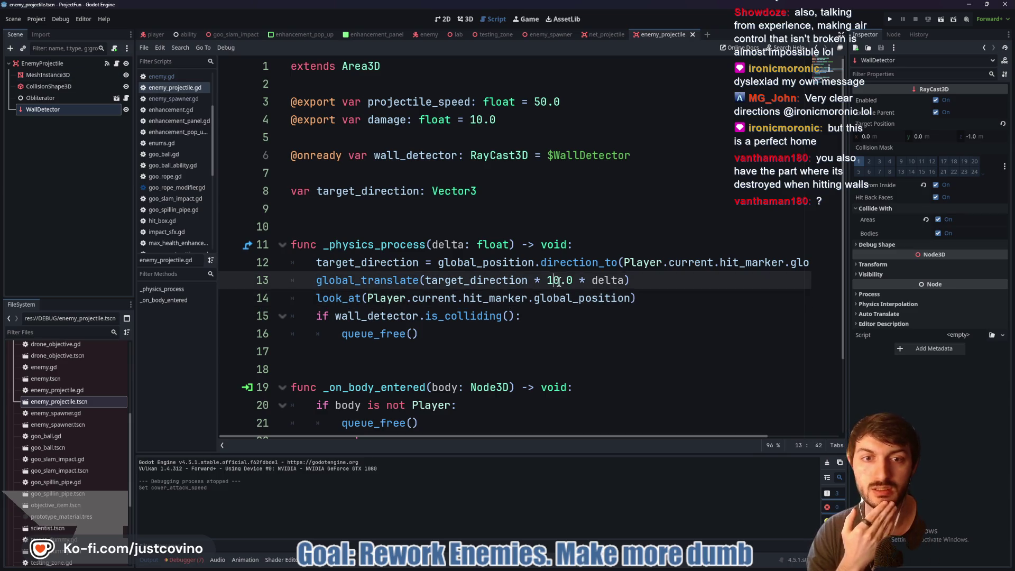
text(0)
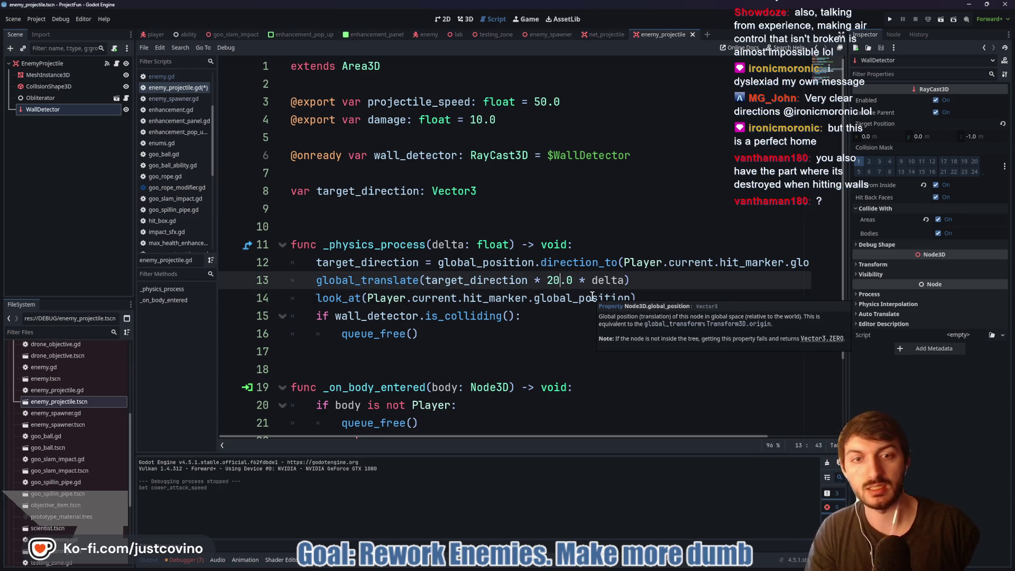
click(549, 289)
key(ctrl+s)
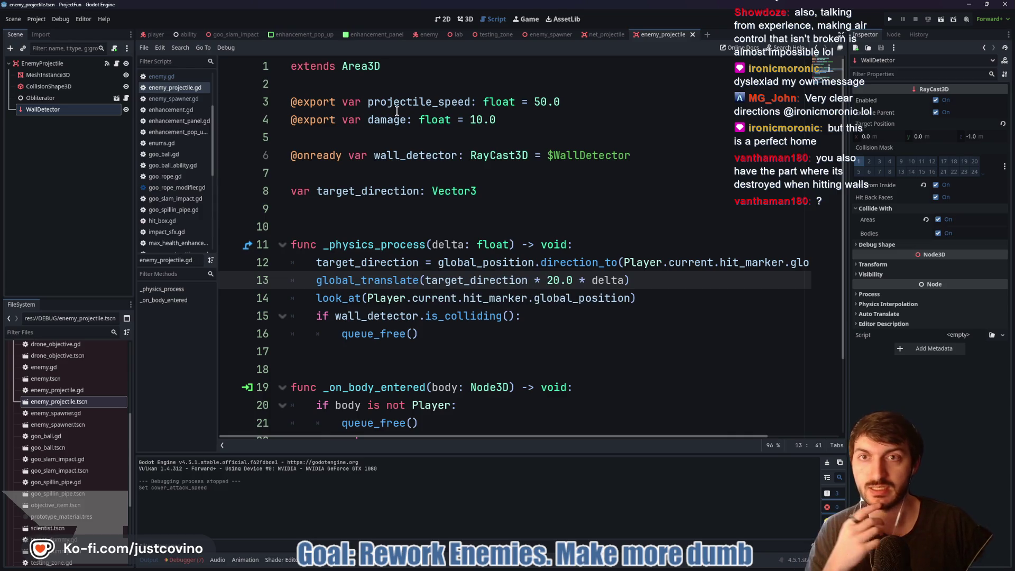
click(890, 20)
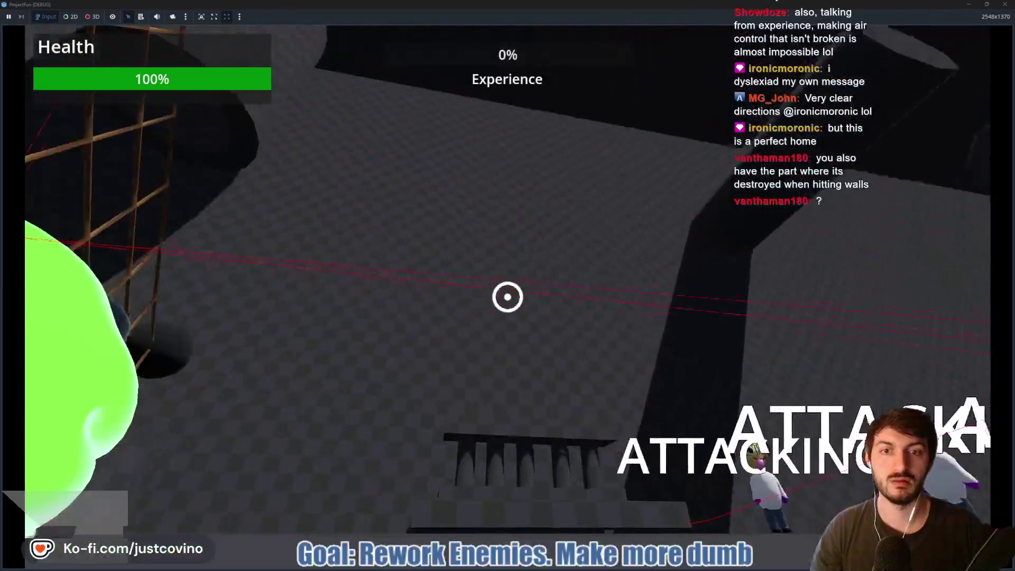
Grapple and swing around the level while enemies fire homing projectiles, then stop the game
click(507, 297)
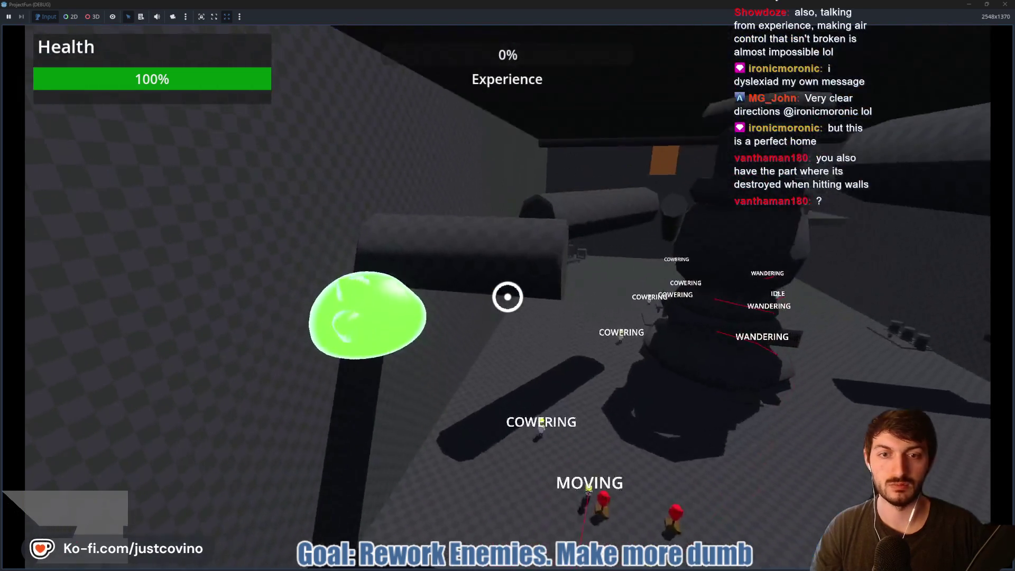
click(507, 296)
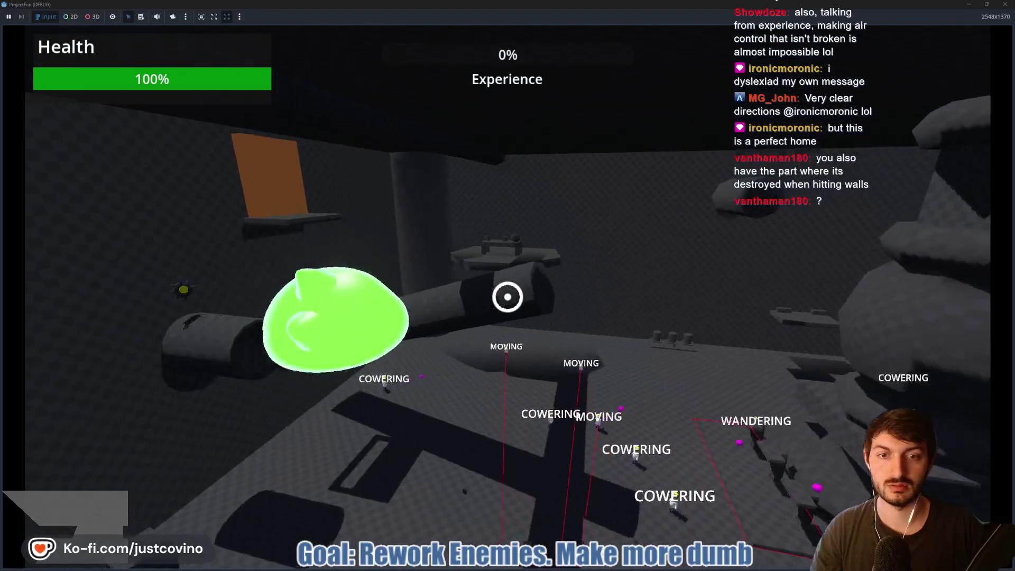
click(507, 297)
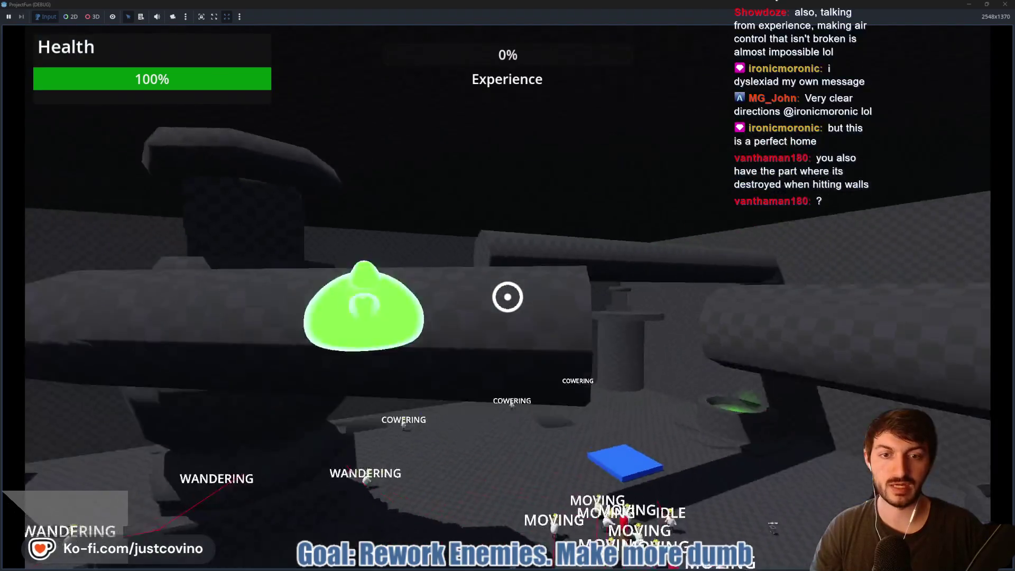
click(507, 296)
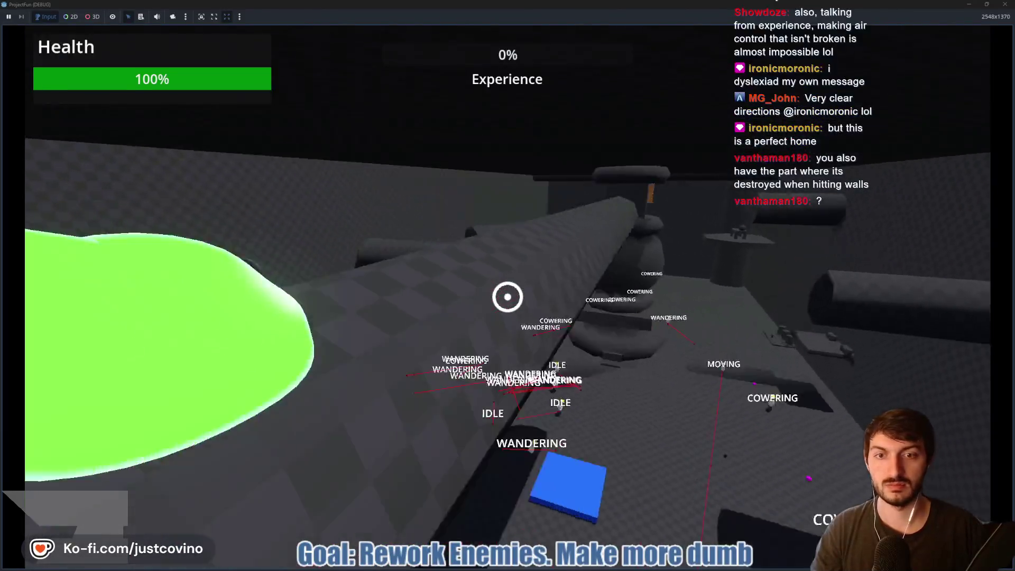
click(507, 297)
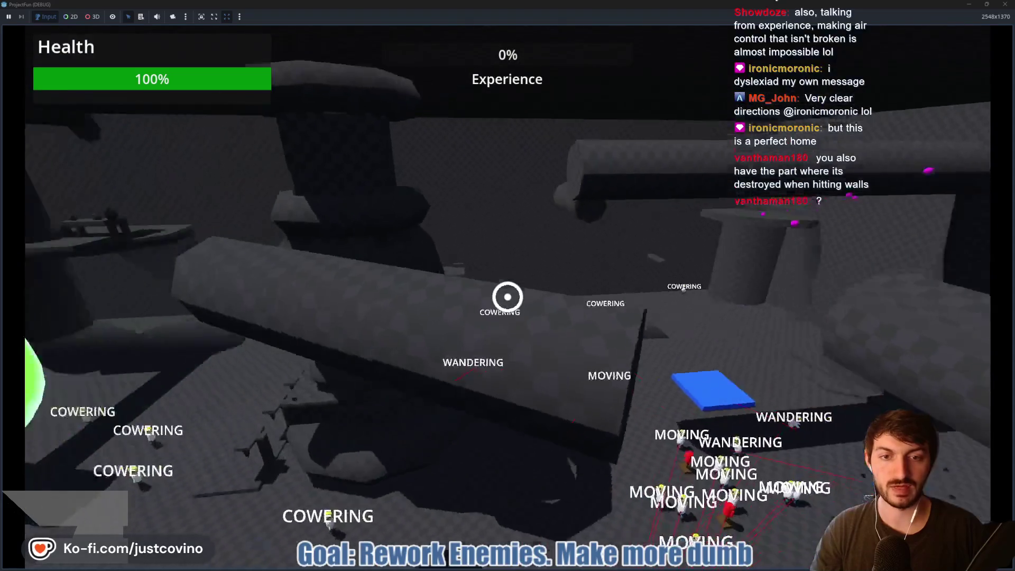
click(507, 296)
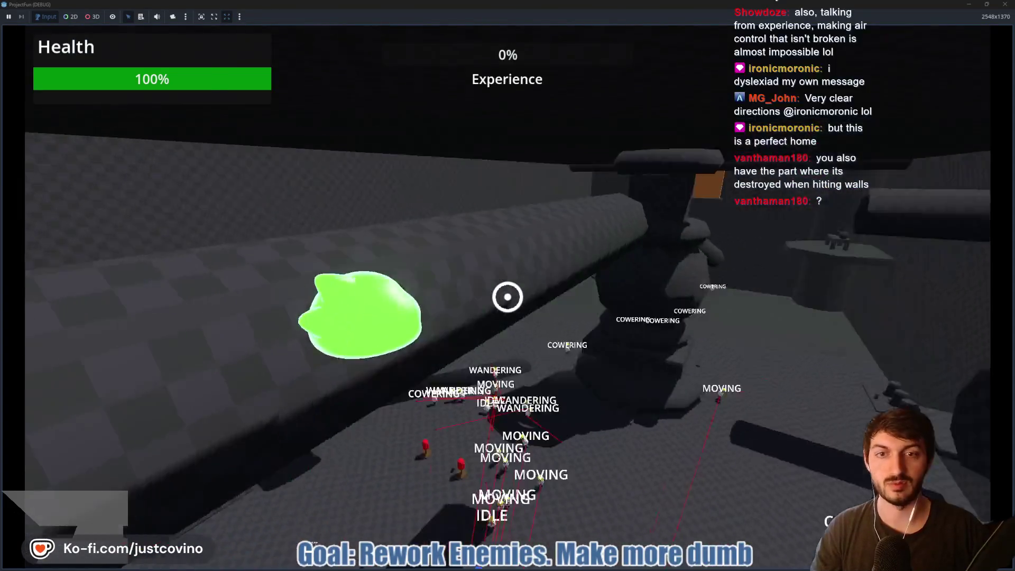
click(508, 296)
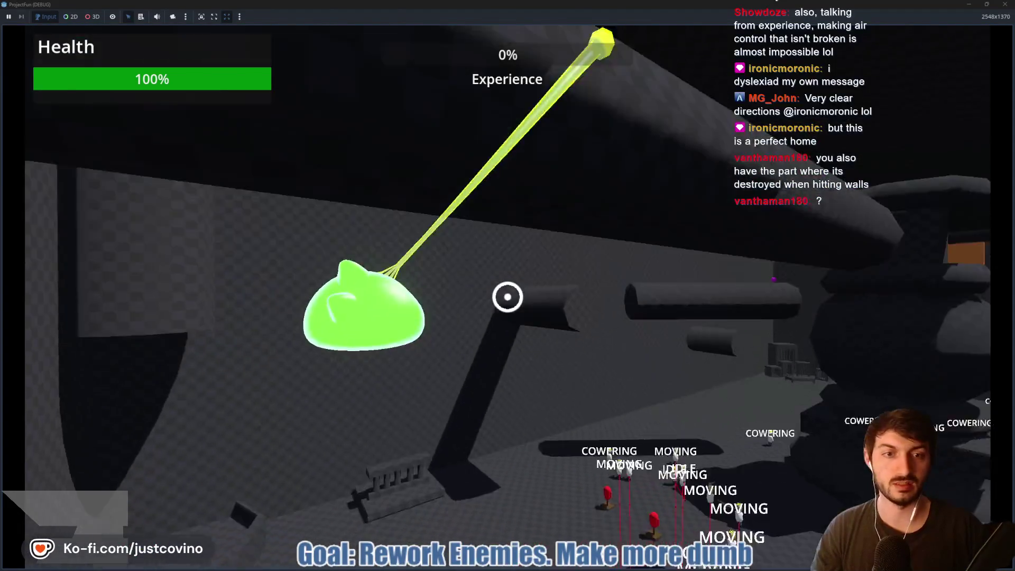
click(508, 296)
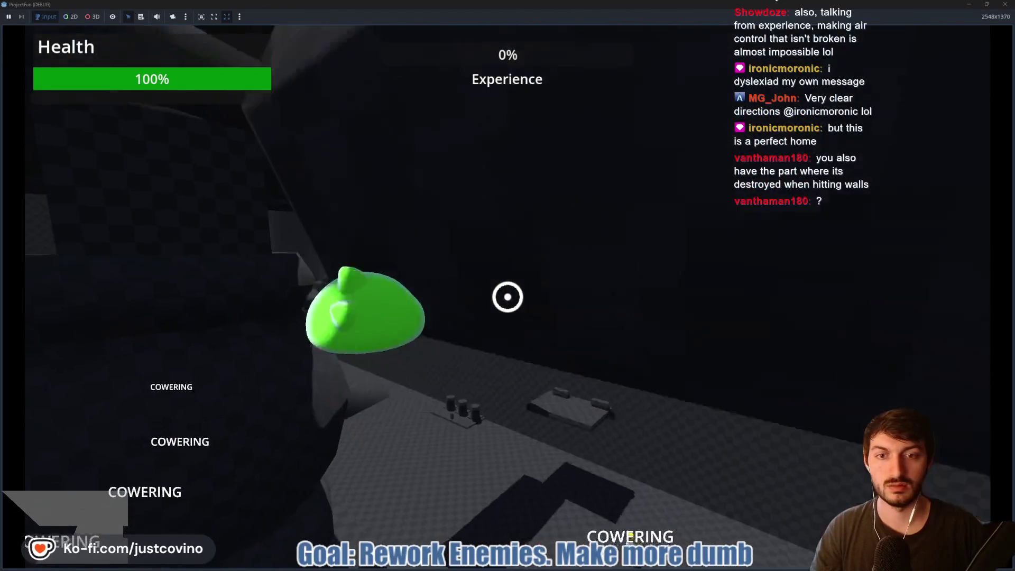
click(507, 296)
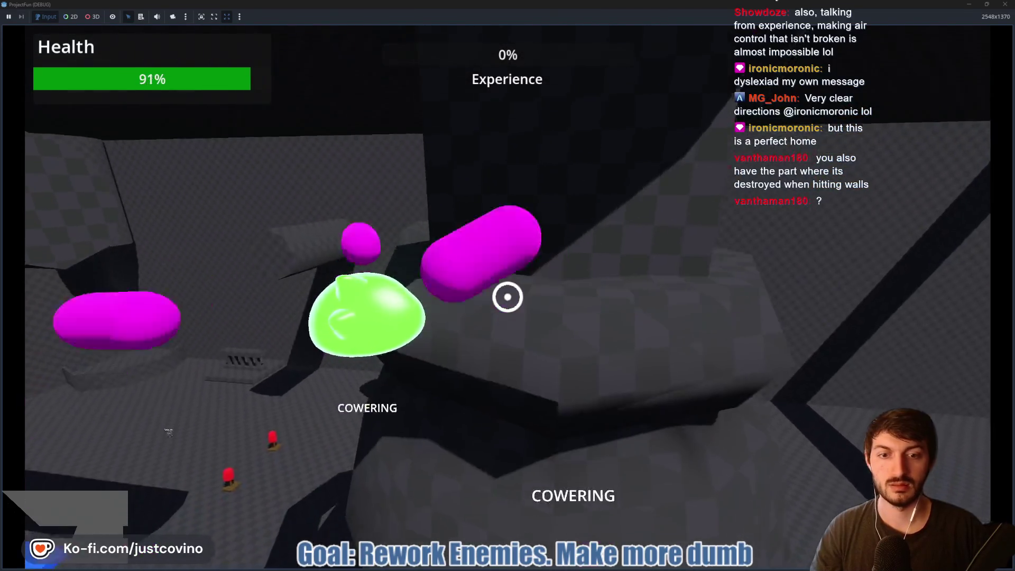
click(507, 297)
key(F8)
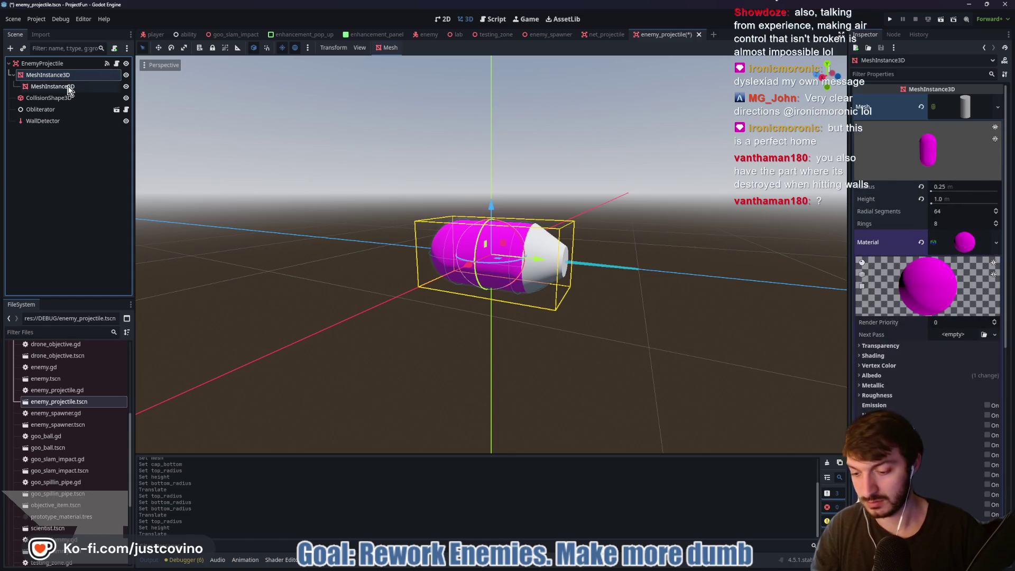
Add a new MeshInstance3D node and give it a PrismMesh
key(ctrl+a)
text(mes)
key(Return)
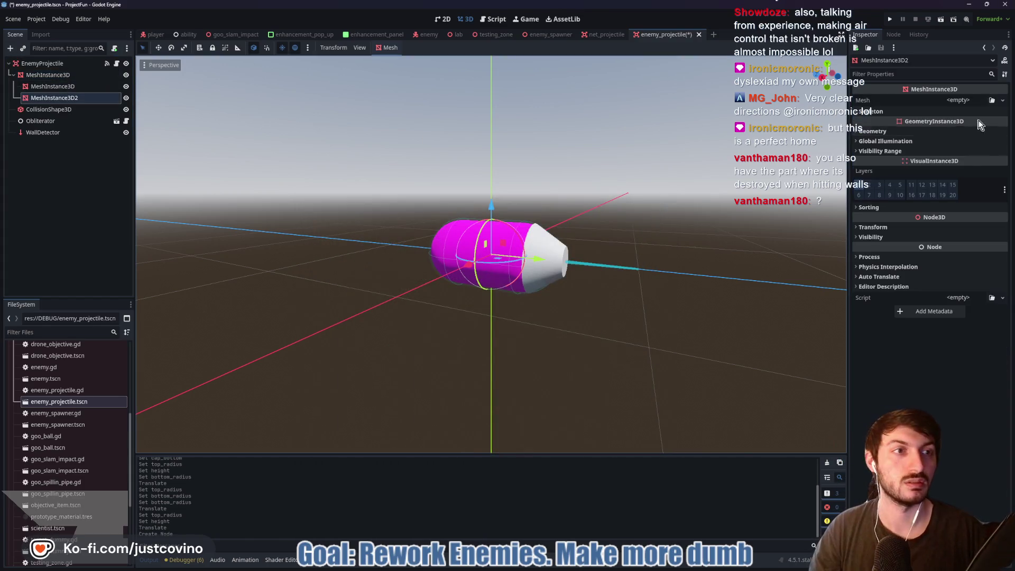
click(947, 102)
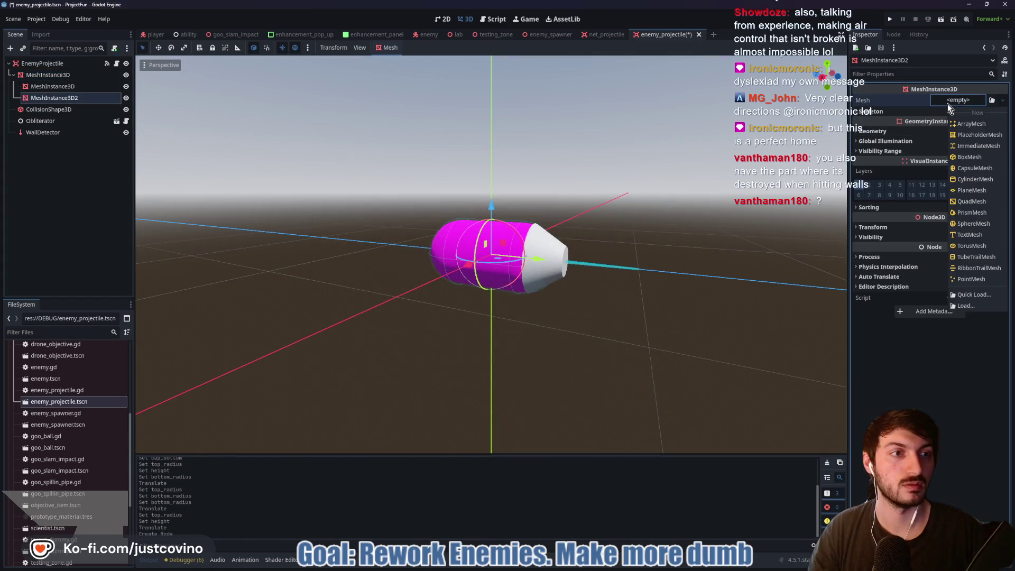
click(974, 213)
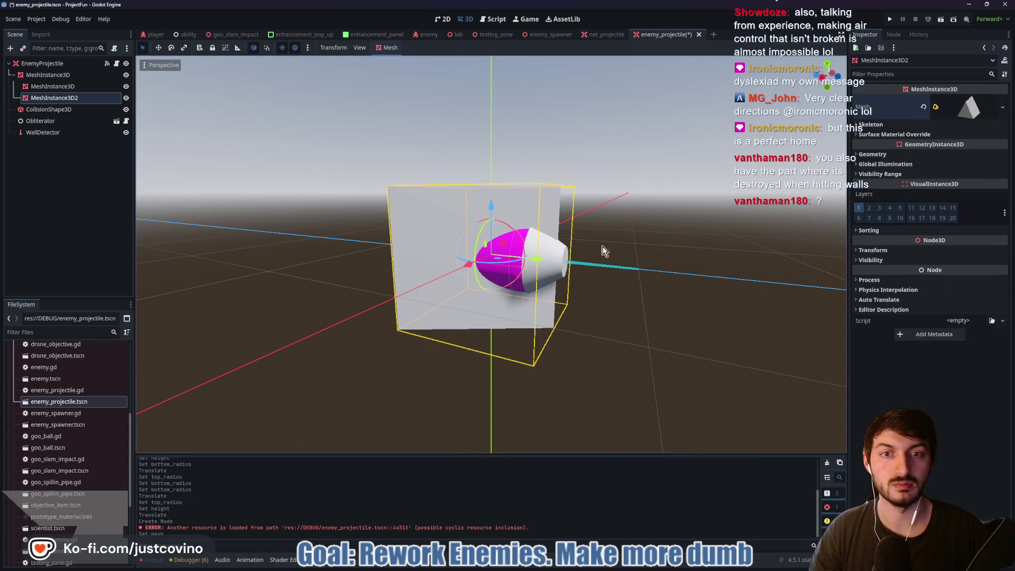
click(967, 106)
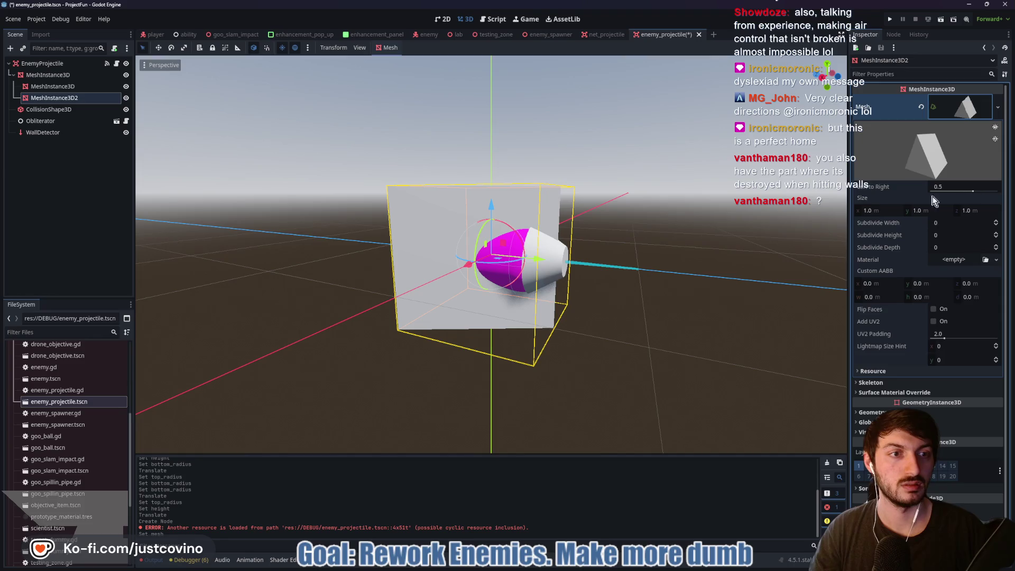
Rotate the prism 90 degrees so it stands upright behind the capsule
drag(667, 287, 632, 246)
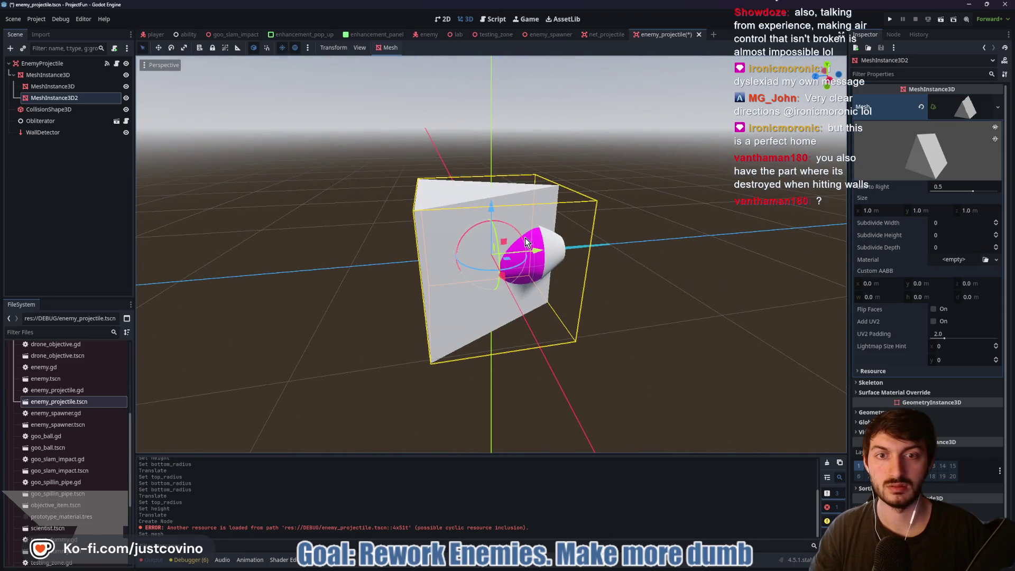
drag(514, 233, 462, 234)
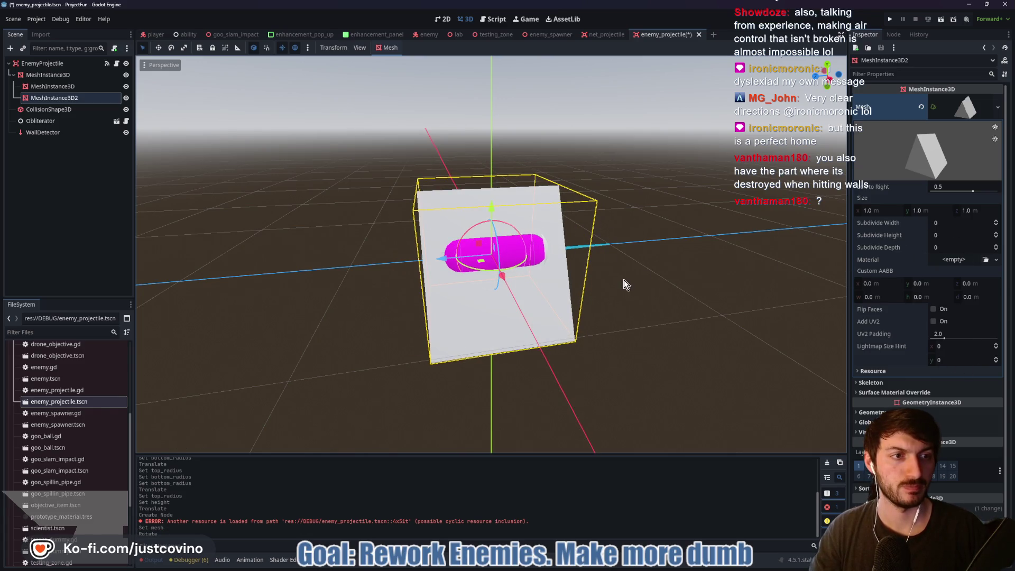
click(879, 209)
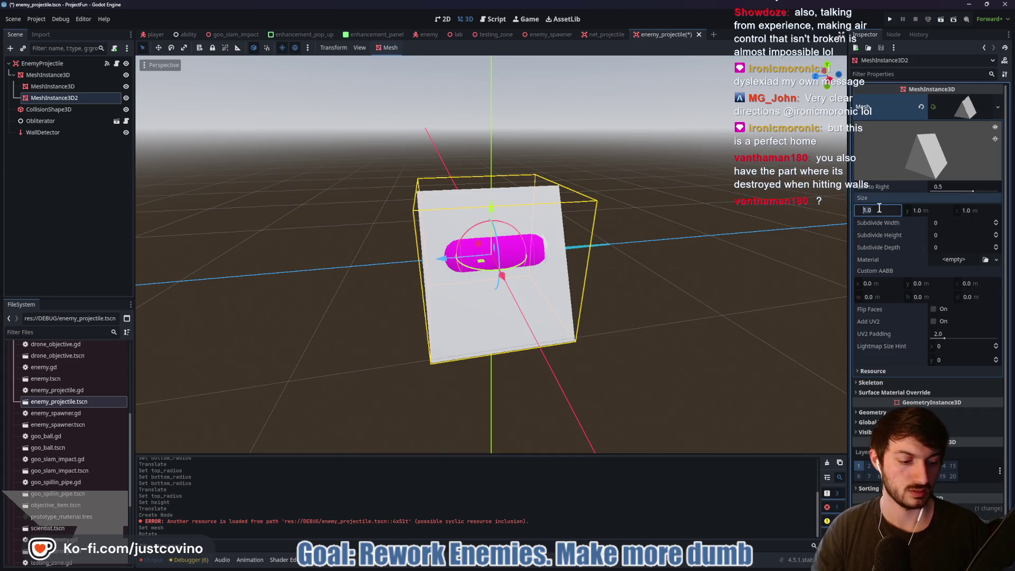
Size the prism to 0.25 × 0.25 × 0.25 and move it back along the capsule
key(Tab)
text(0.25)
key(Tab)
text(0.)
key(Return)
drag(445, 263, 400, 264)
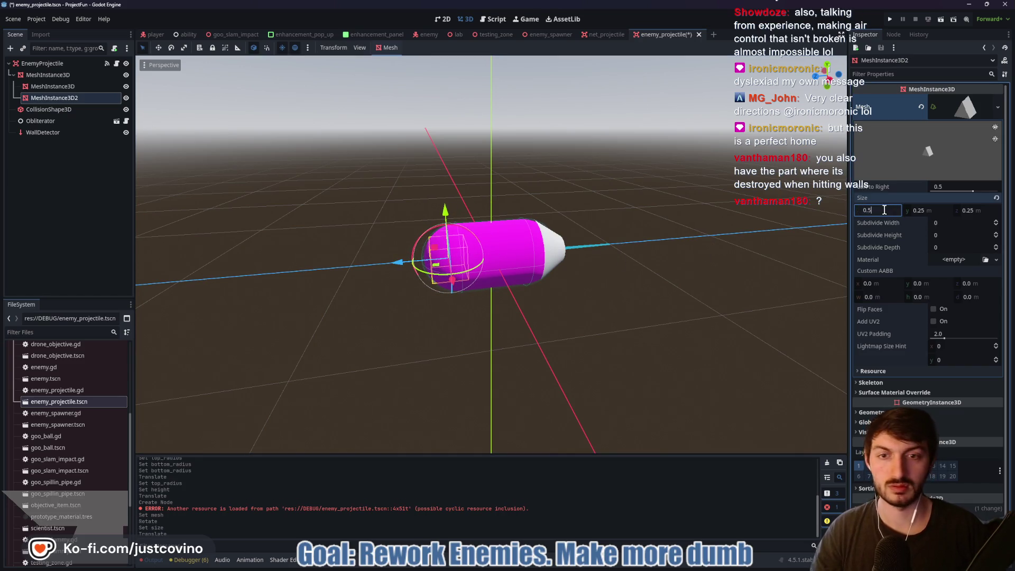
Enlarge the prism to 0.75 × 0.75 × 0.75, then thin its depth to 0.25
key(Tab)
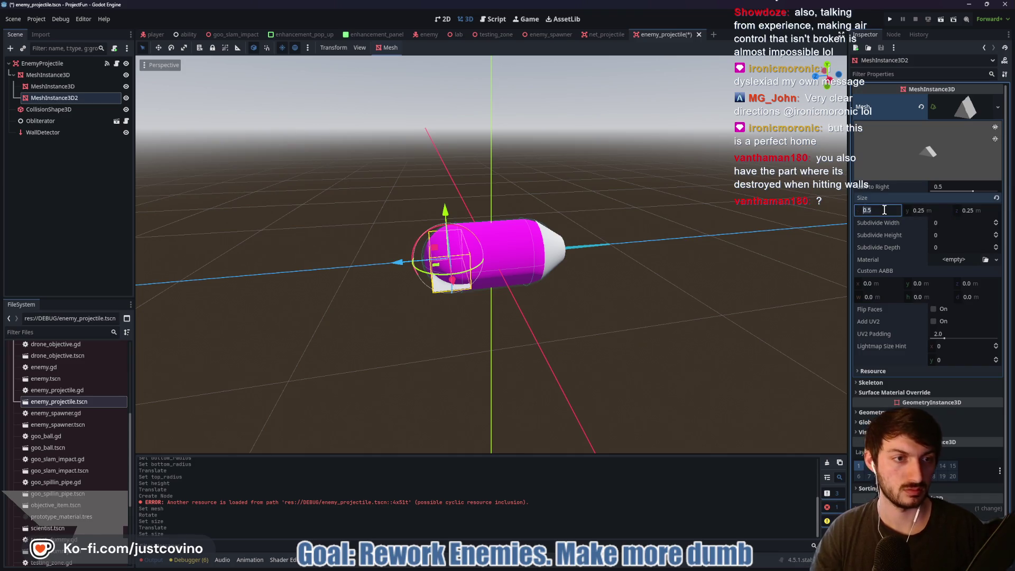
key(Tab)
text(0)
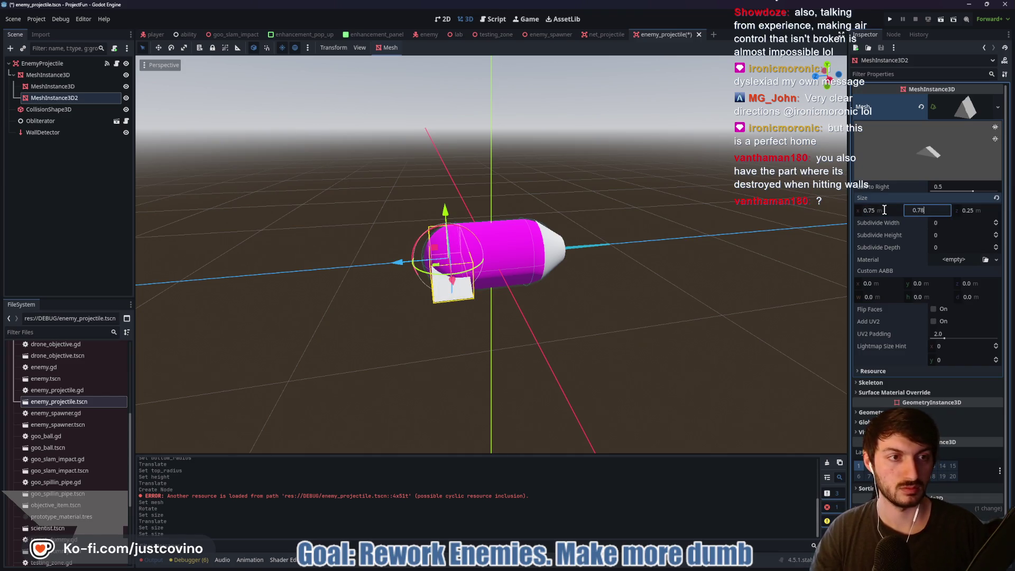
key(Tab)
text(0)
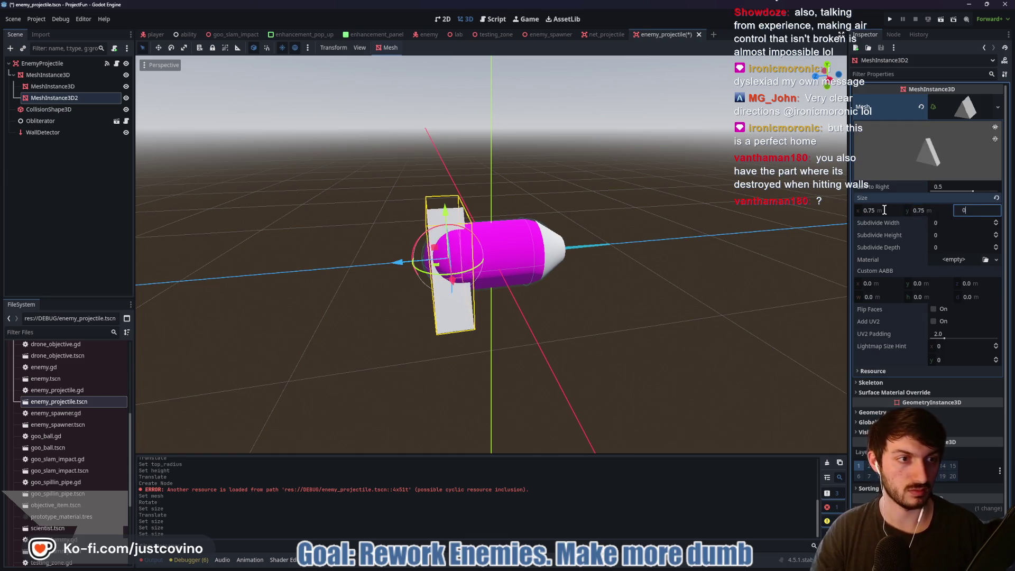
key(Return)
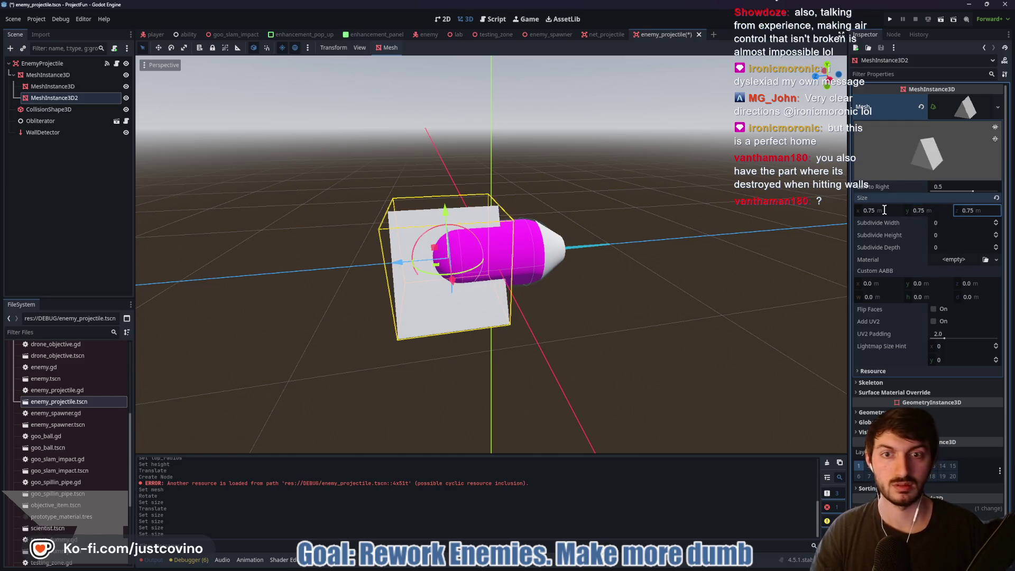
click(990, 210)
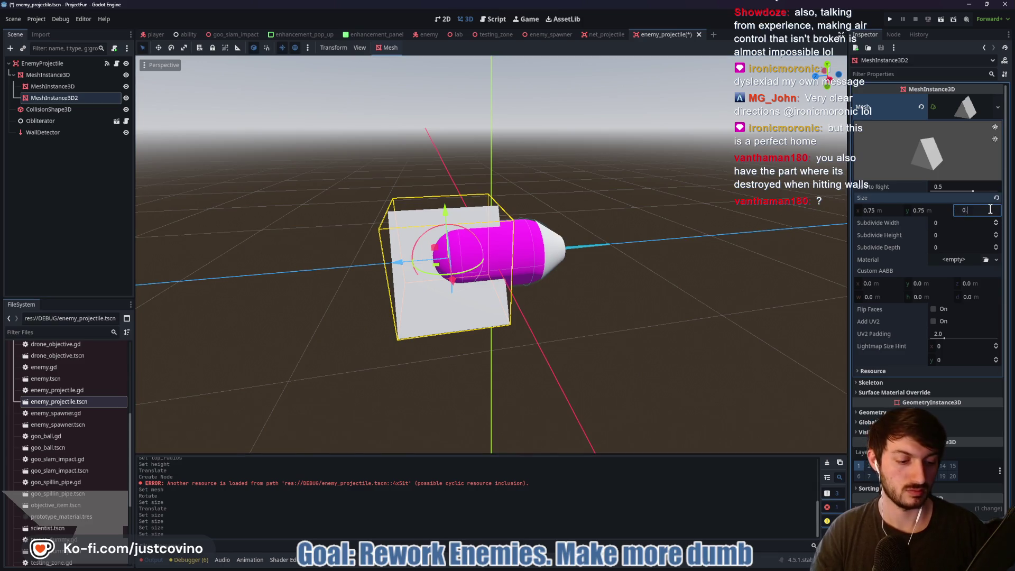
text(.25)
key(Return)
Thin the fin's depth to 0.125 and slide it to the capsule's rear
drag(632, 270, 748, 255)
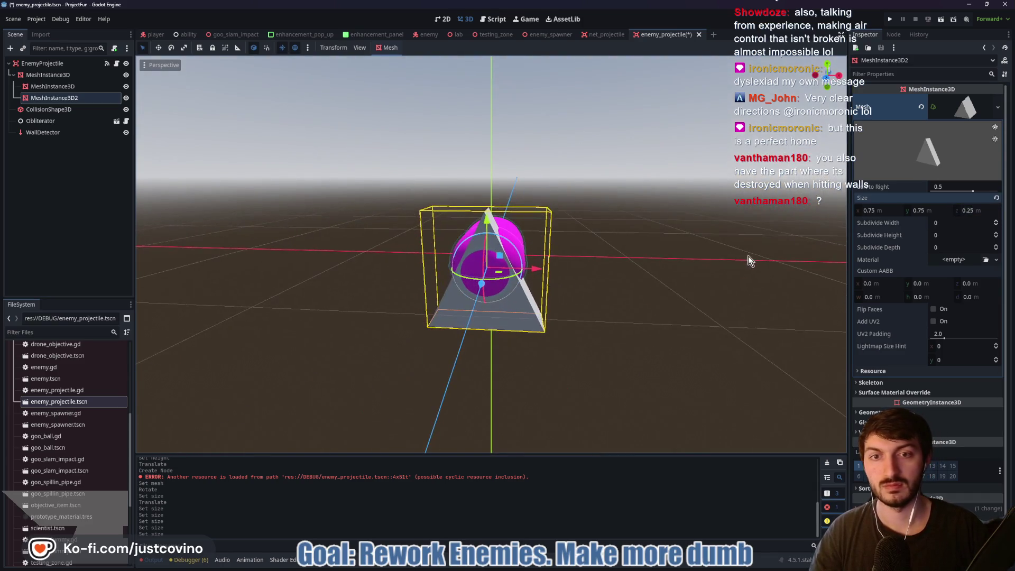
mouse_move(496, 208)
mouse_down()
mouse_move(491, 198)
mouse_move(674, 241)
mouse_move(557, 262)
mouse_move(419, 238)
mouse_up()
mouse_move(658, 217)
mouse_down()
mouse_move(465, 195)
mouse_move(714, 204)
mouse_up()
click(980, 211)
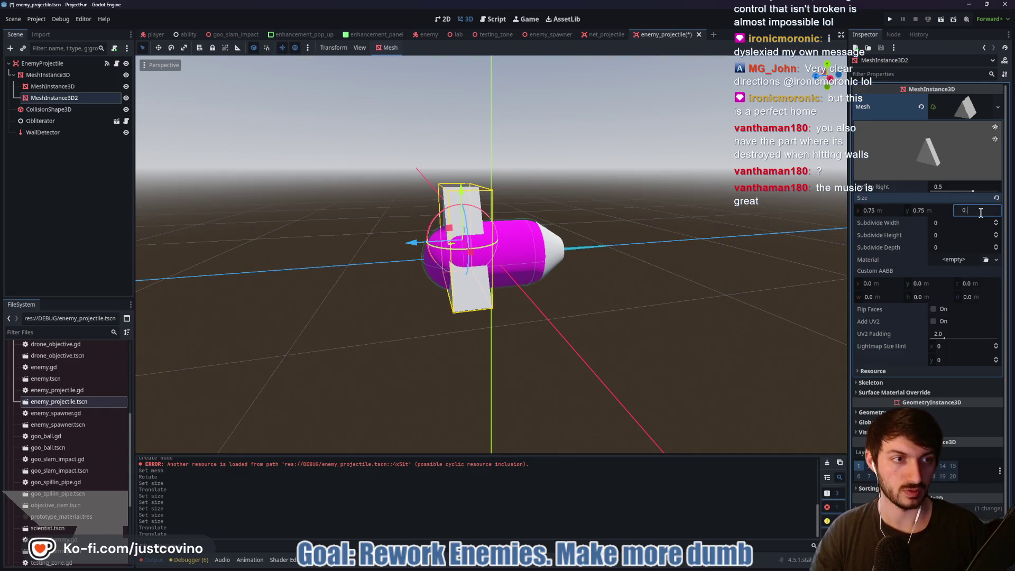
text(3)
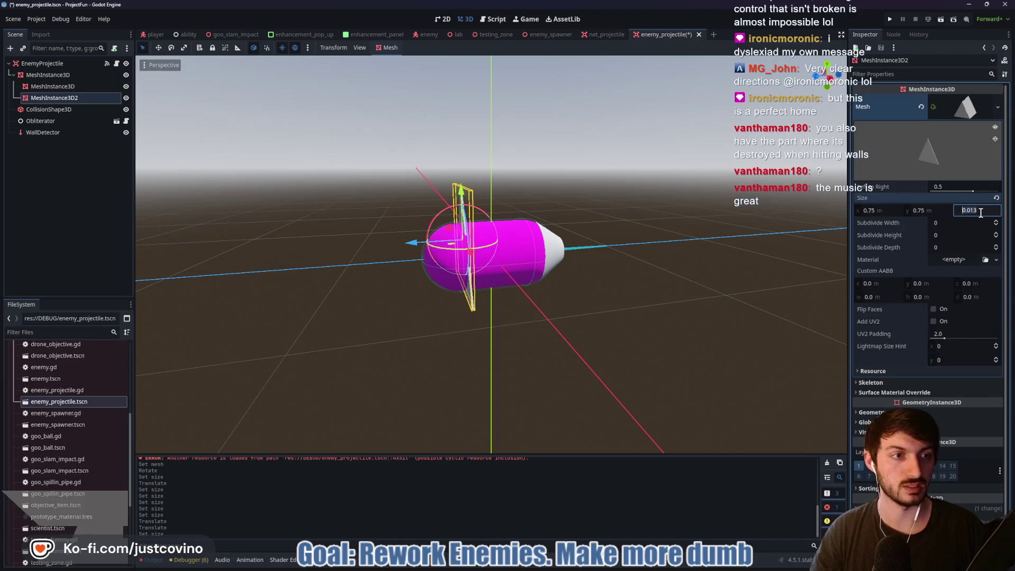
key(Return)
drag(492, 322, 432, 328)
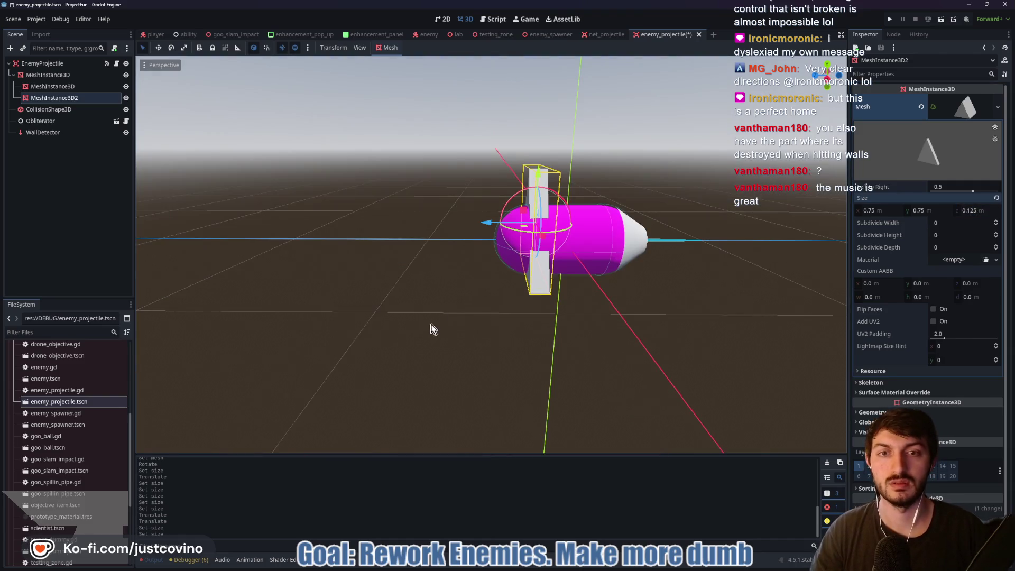
drag(484, 223, 478, 226)
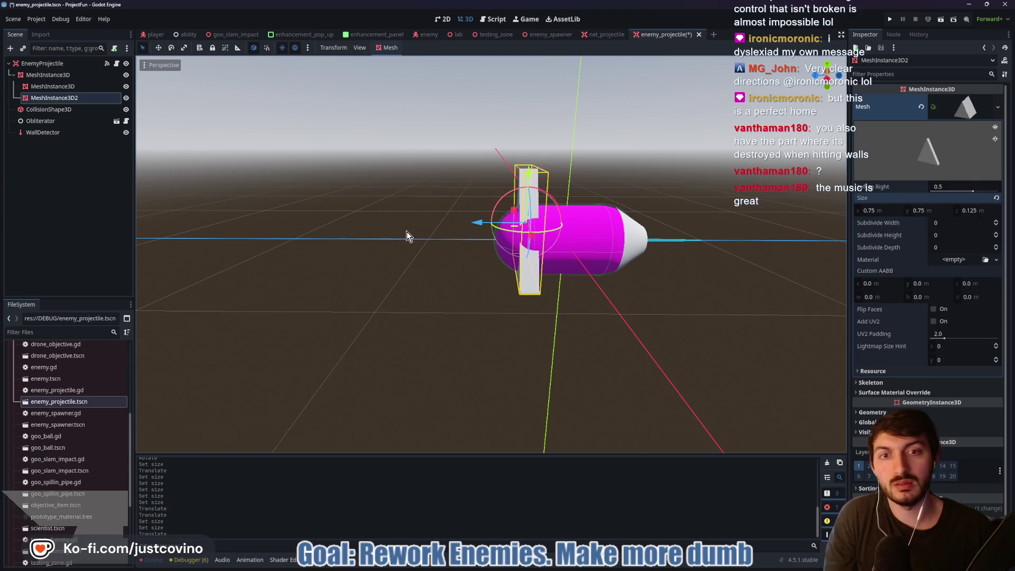
mouse_move(354, 220)
mouse_down()
mouse_move(530, 211)
mouse_move(520, 216)
mouse_move(538, 232)
mouse_up()
Duplicate the fin as MeshInstance3D3, turn it upright, and move it left and down
key(ctrl+d)
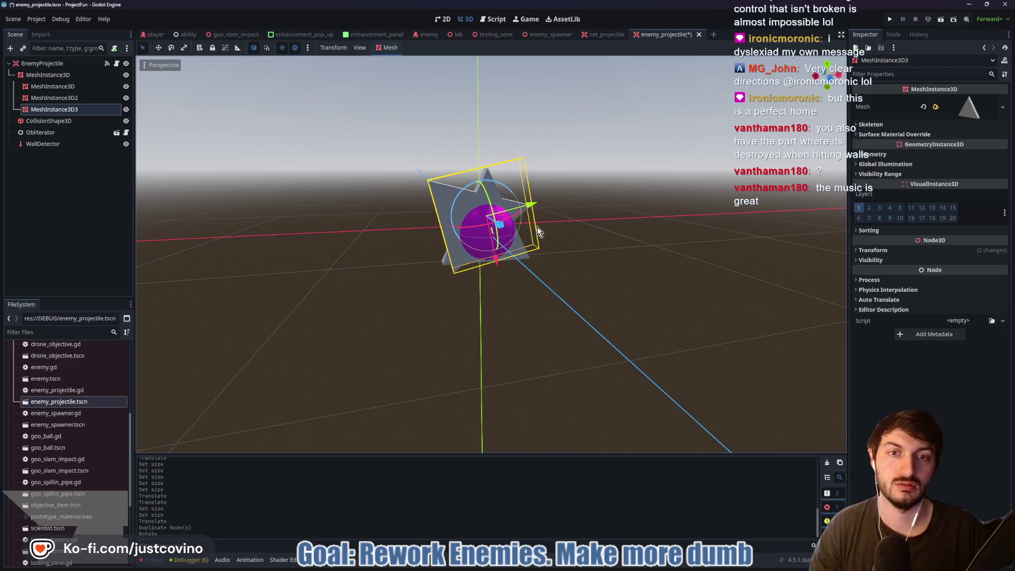
drag(616, 218, 597, 226)
mouse_move(522, 195)
mouse_down()
mouse_move(560, 220)
mouse_move(552, 223)
mouse_up()
mouse_move(500, 252)
mouse_down()
mouse_move(502, 271)
mouse_move(515, 240)
mouse_move(481, 193)
mouse_move(454, 233)
mouse_move(447, 295)
mouse_move(559, 290)
mouse_move(516, 267)
mouse_up()
key(KP_1)
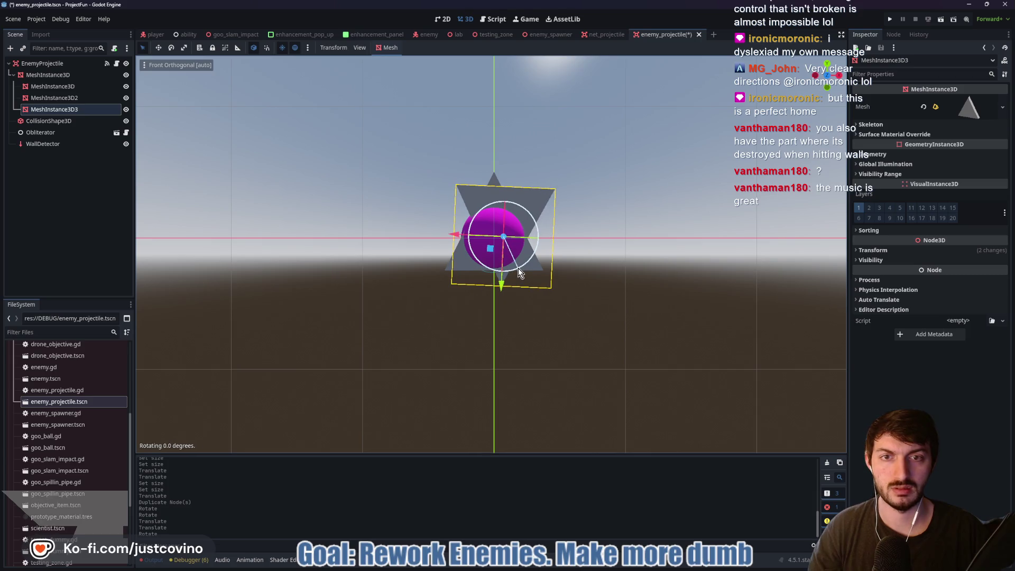
drag(460, 242, 448, 238)
drag(493, 286, 494, 300)
mouse_move(495, 300)
mouse_down()
mouse_move(584, 277)
mouse_move(462, 297)
mouse_move(363, 295)
mouse_move(439, 303)
mouse_move(512, 294)
mouse_up()
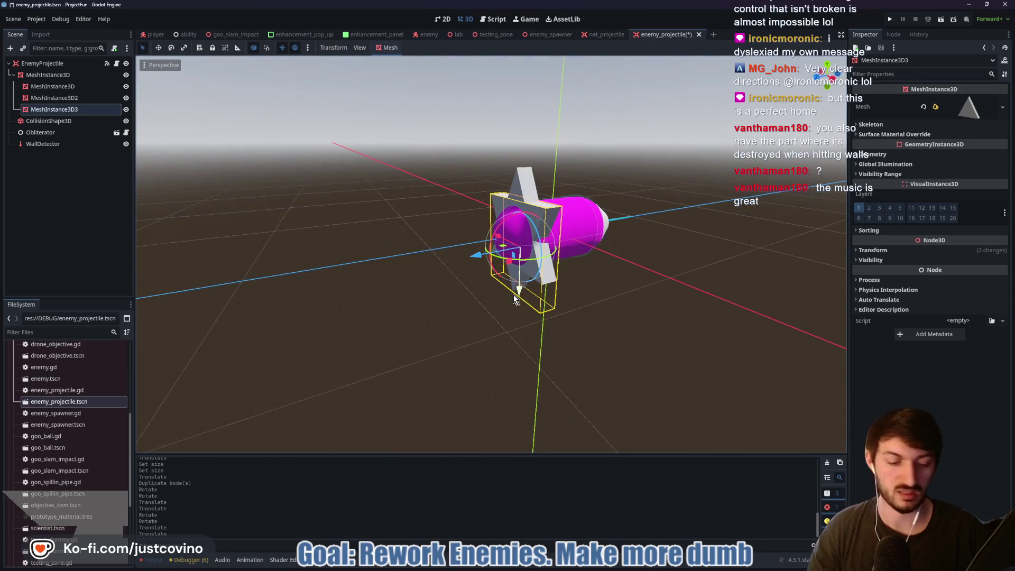
Delete the duplicate fin MeshInstance3D3 and save the enemy_projectile scene
key(Delete)
click(484, 293)
mouse_move(645, 290)
mouse_down()
mouse_move(484, 299)
mouse_move(331, 275)
mouse_move(445, 288)
mouse_up()
key(ctrl+s)
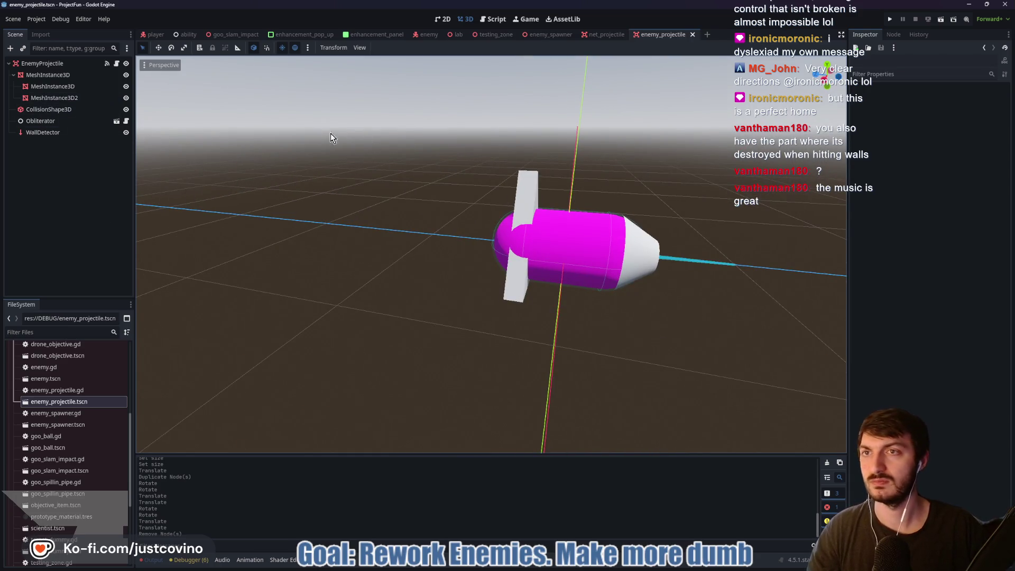
Run the project and grapple-swing through the level while enemy projectiles attack
click(893, 19)
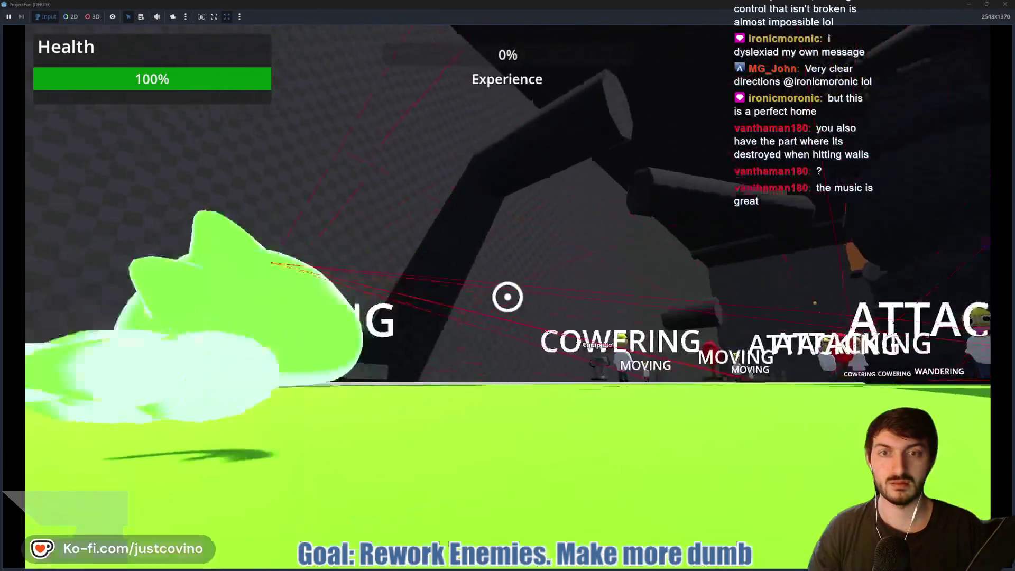
click(507, 296)
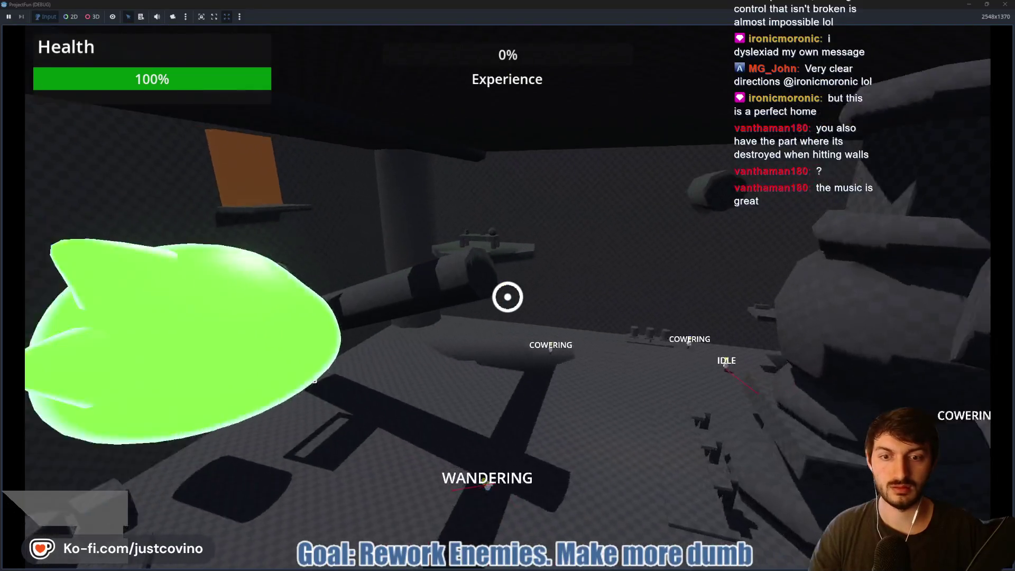
click(508, 296)
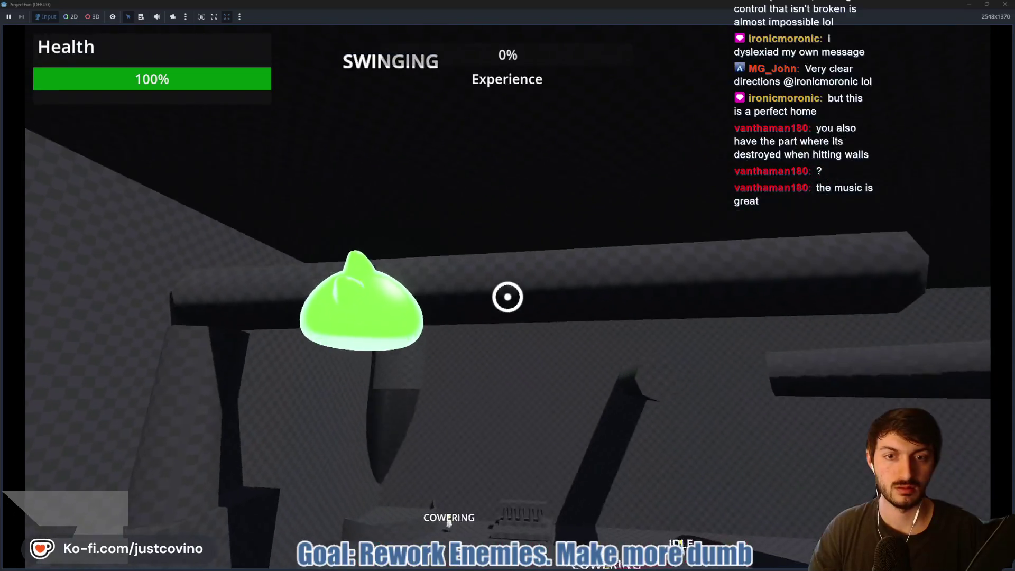
click(507, 297)
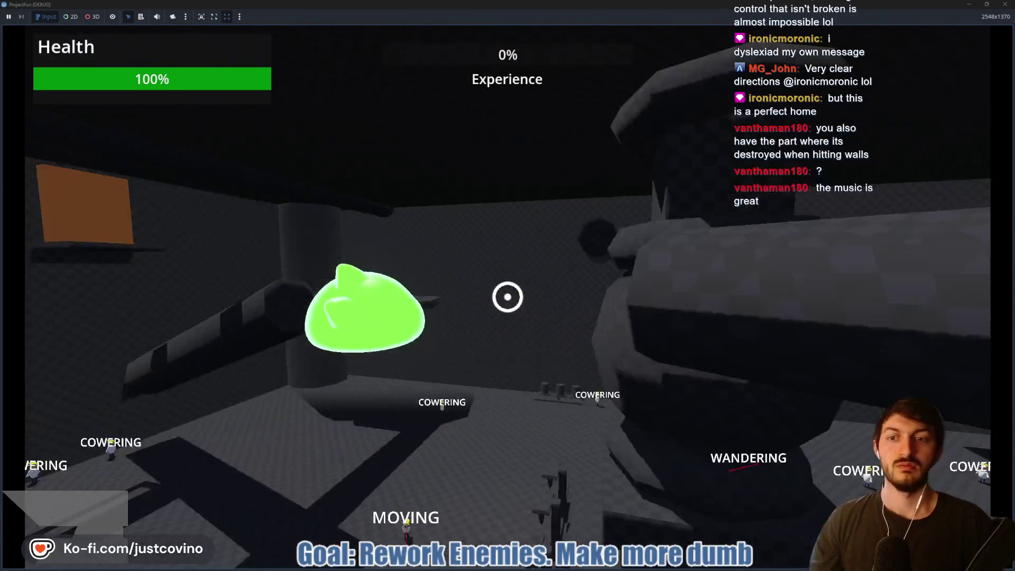
click(507, 296)
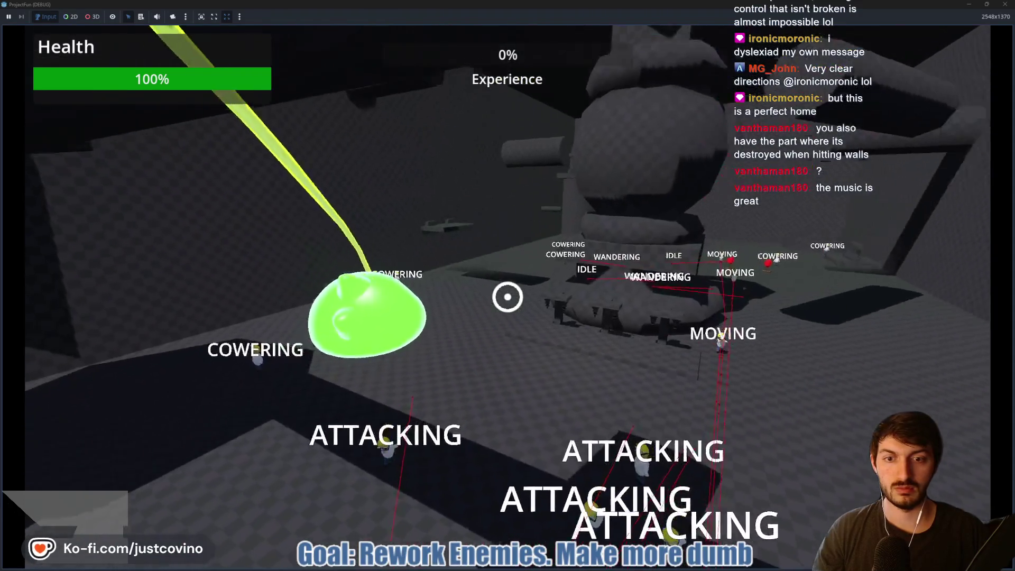
click(508, 297)
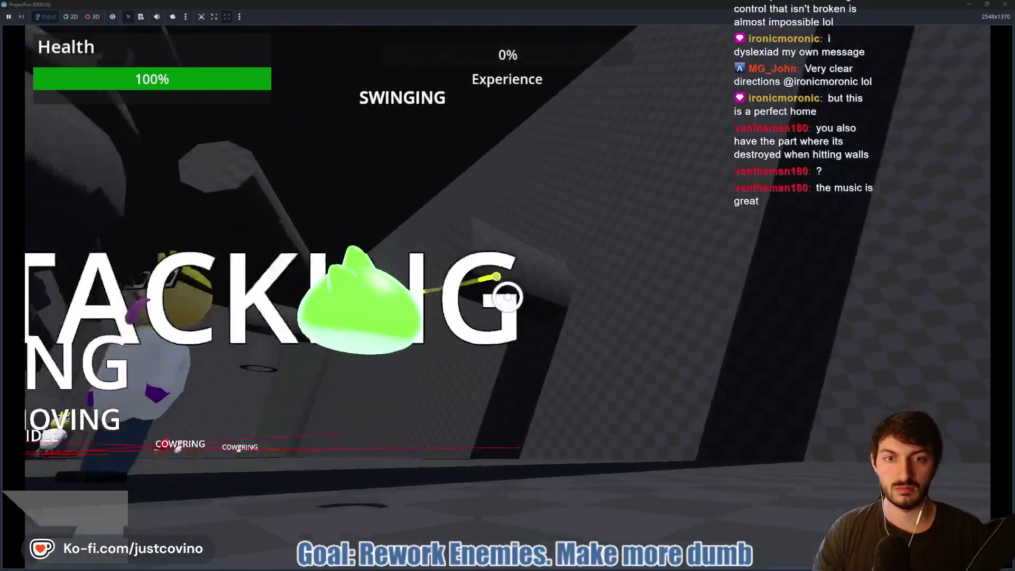
click(508, 297)
click(507, 297)
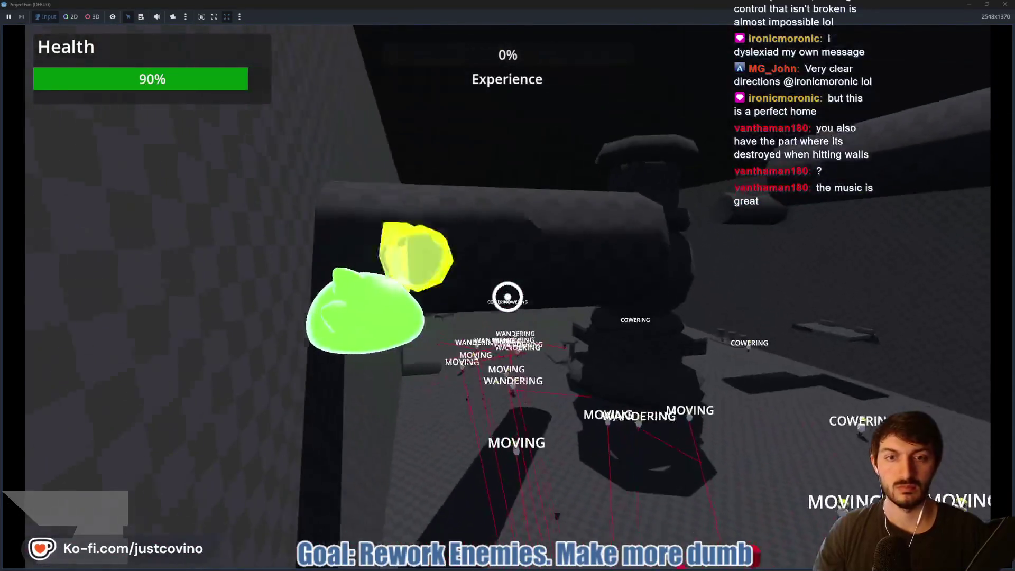
click(507, 296)
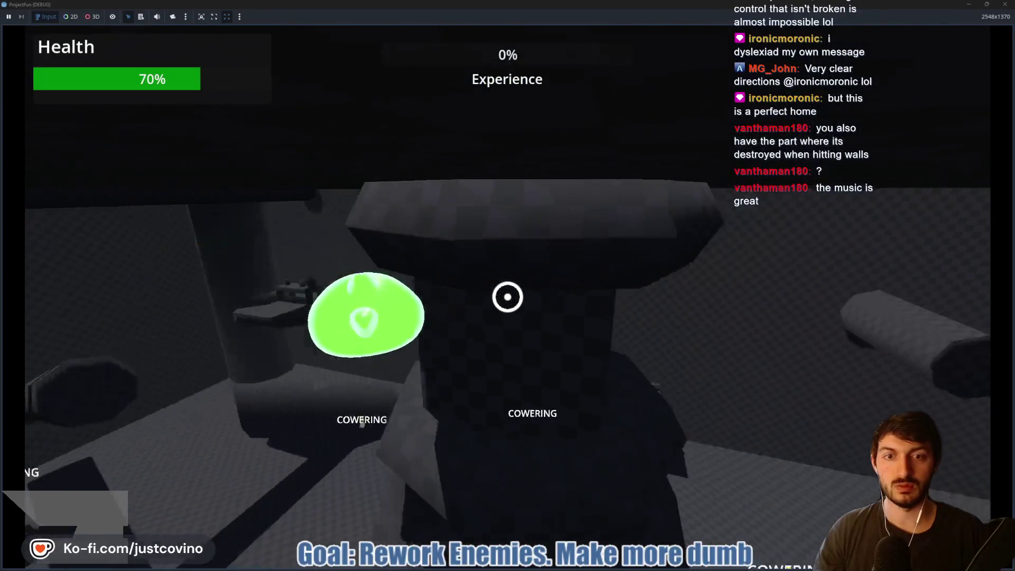
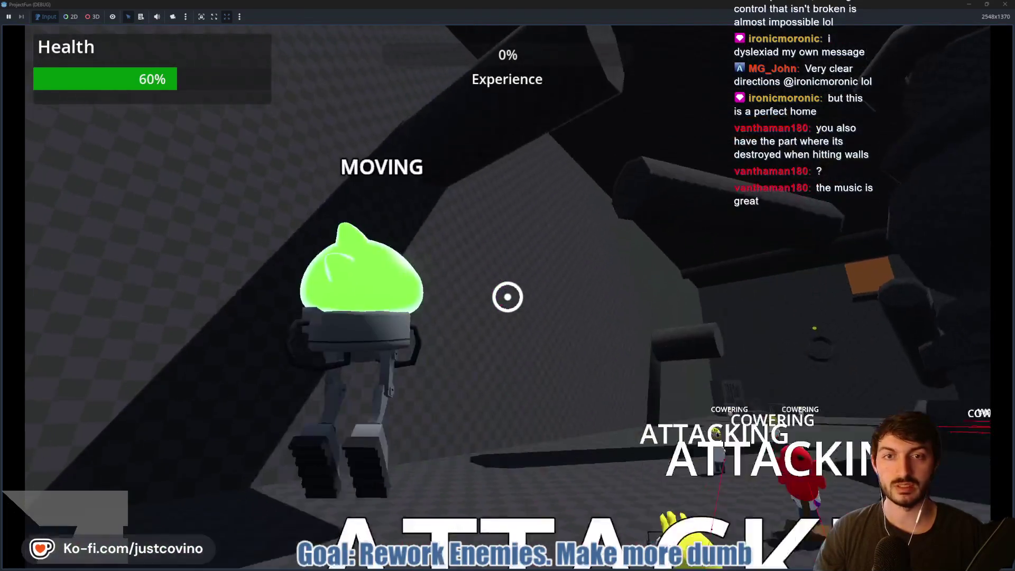
Grapple-swing across the arena toward the enemies with repeated rope shots
click(507, 296)
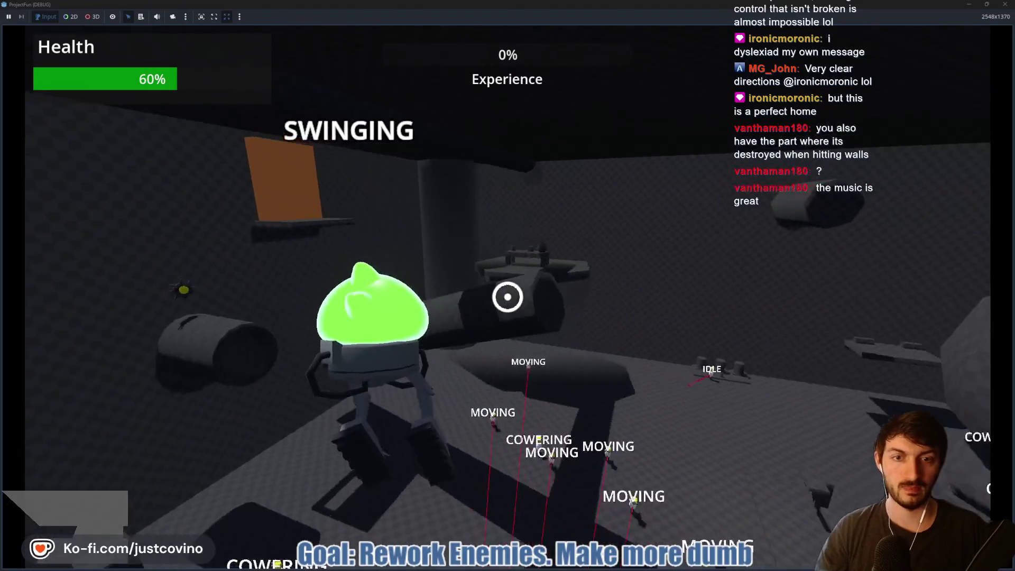
click(508, 296)
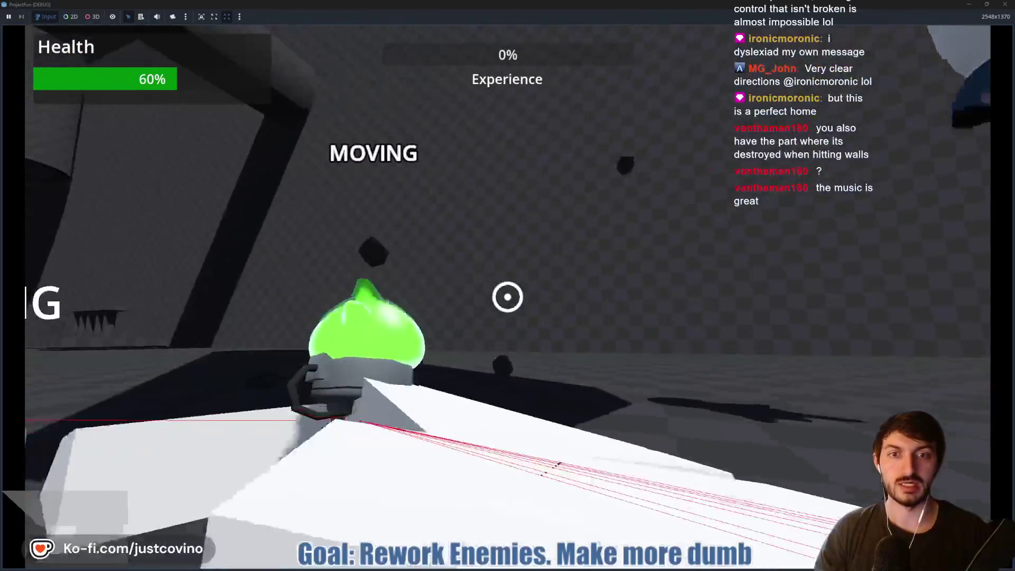
click(507, 297)
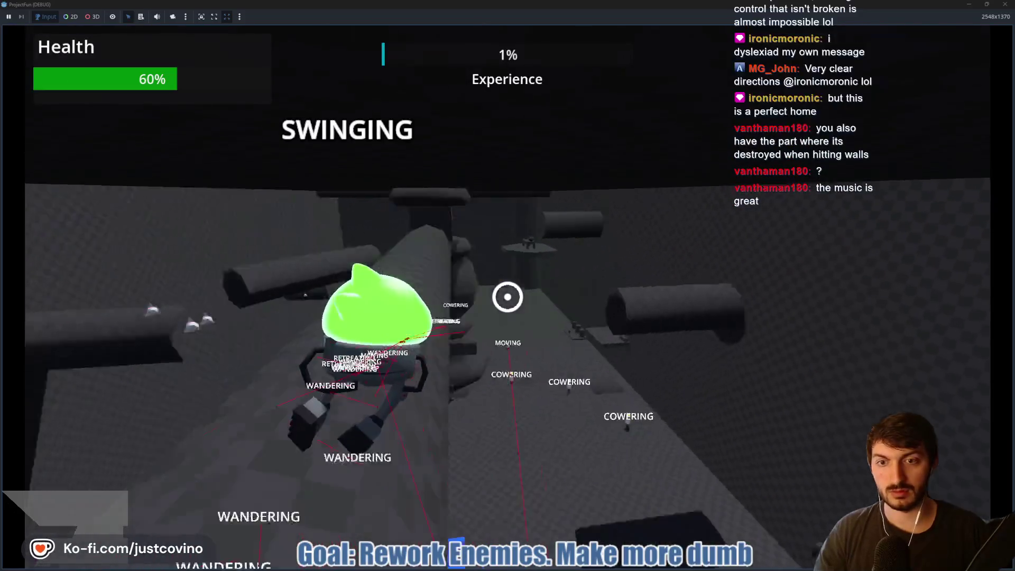
click(507, 297)
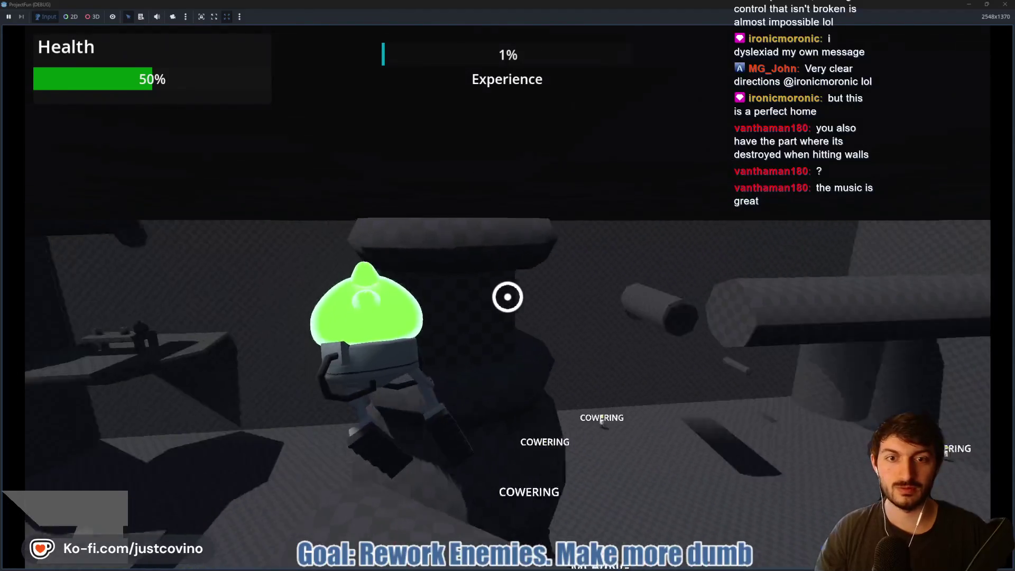
click(507, 296)
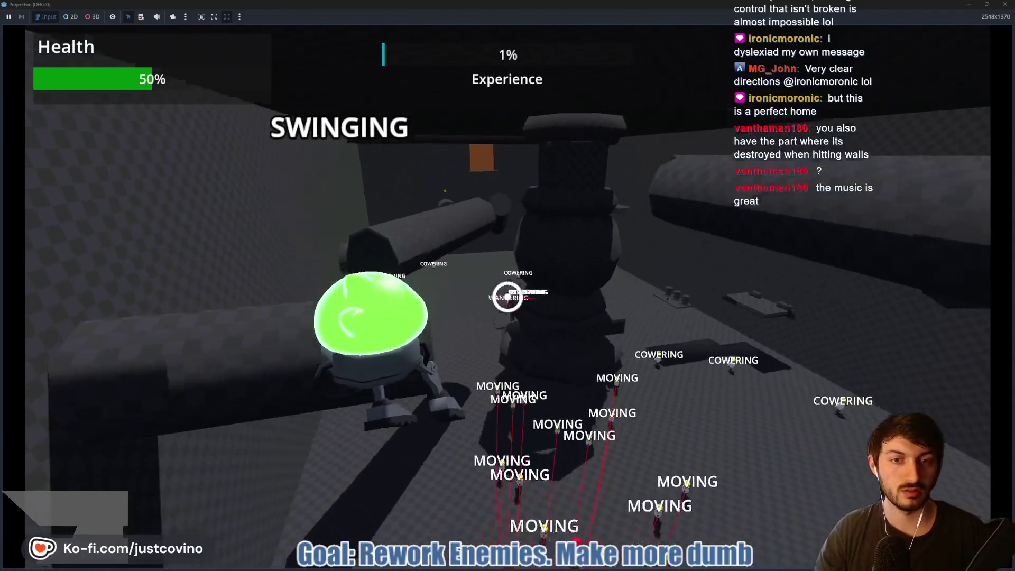
Slam into the enemy groups, then restart the run at full health and stop the playtest
click(507, 297)
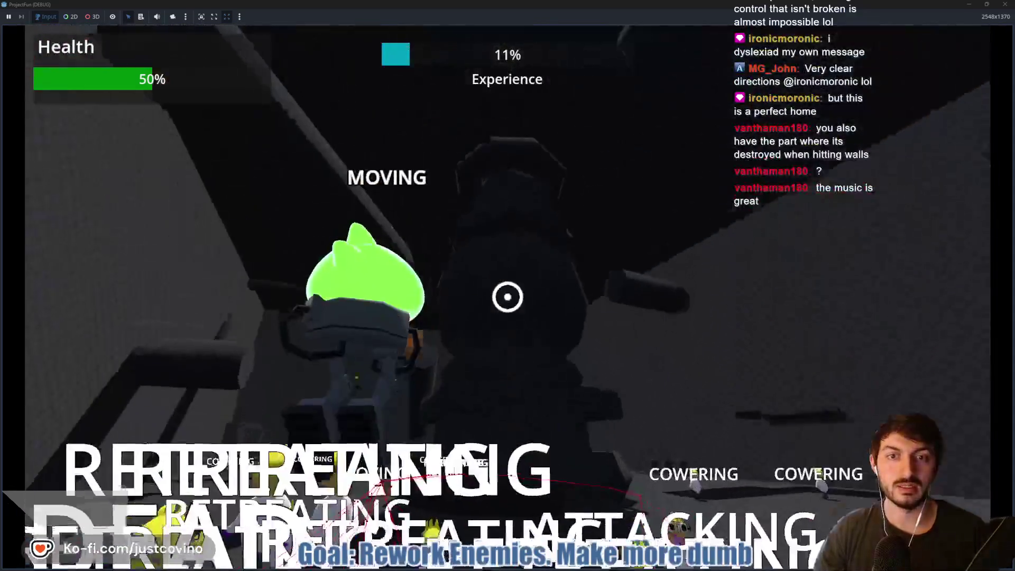
click(507, 296)
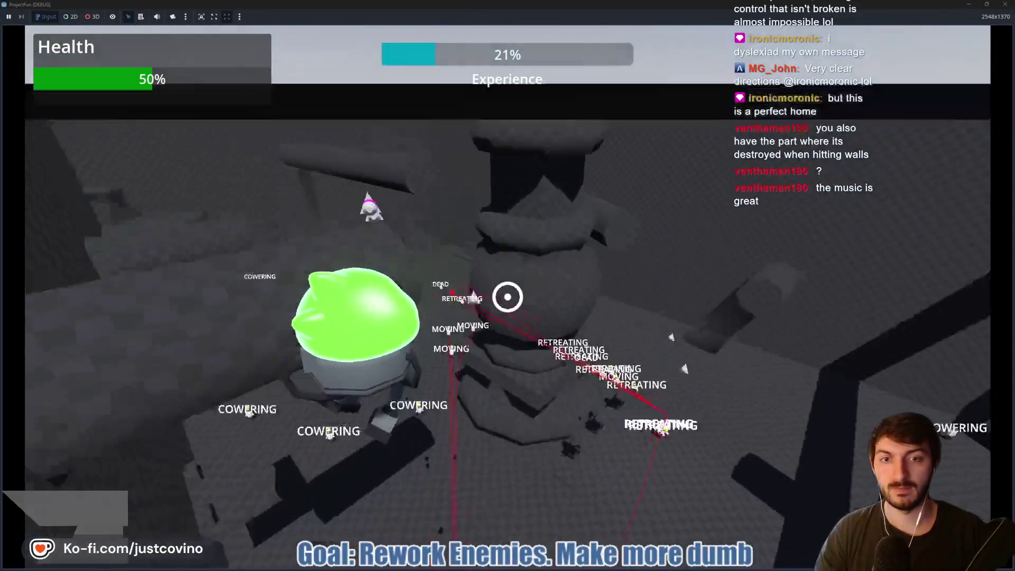
click(507, 297)
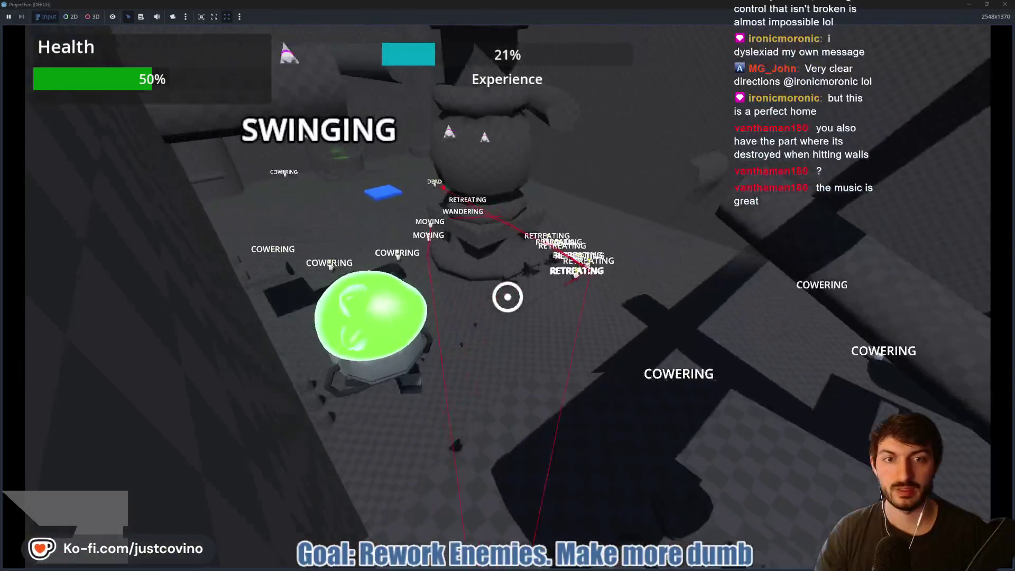
key(w)
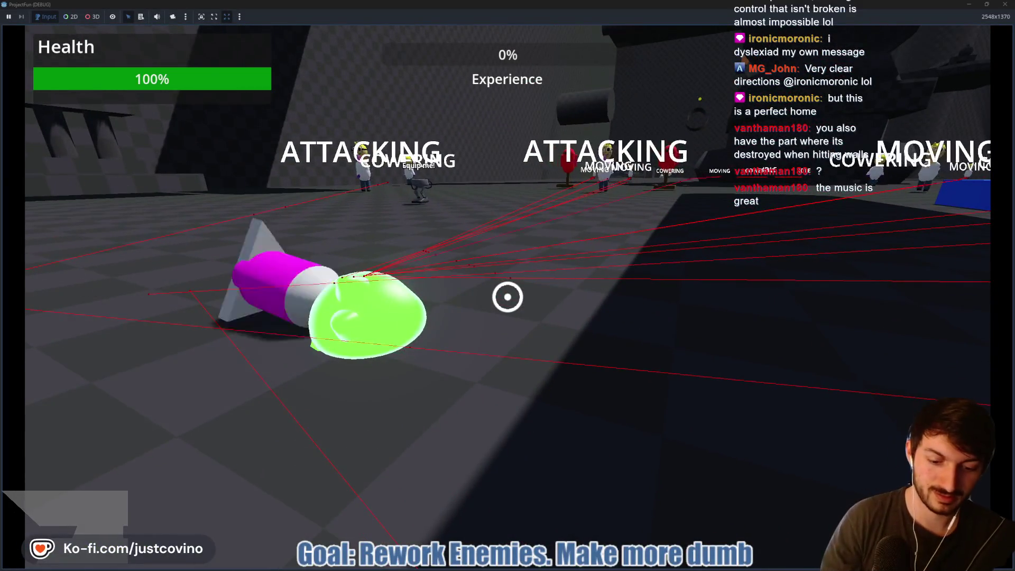
key(F8)
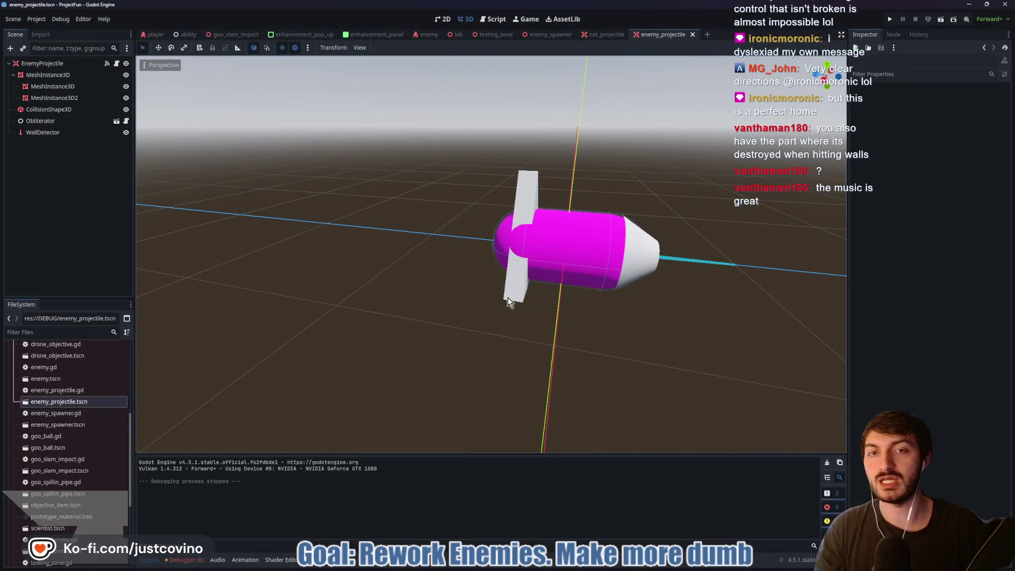
Inspect the projectile's MeshInstance3D and errors list, save enemy_projectile, and switch to the browser
click(47, 74)
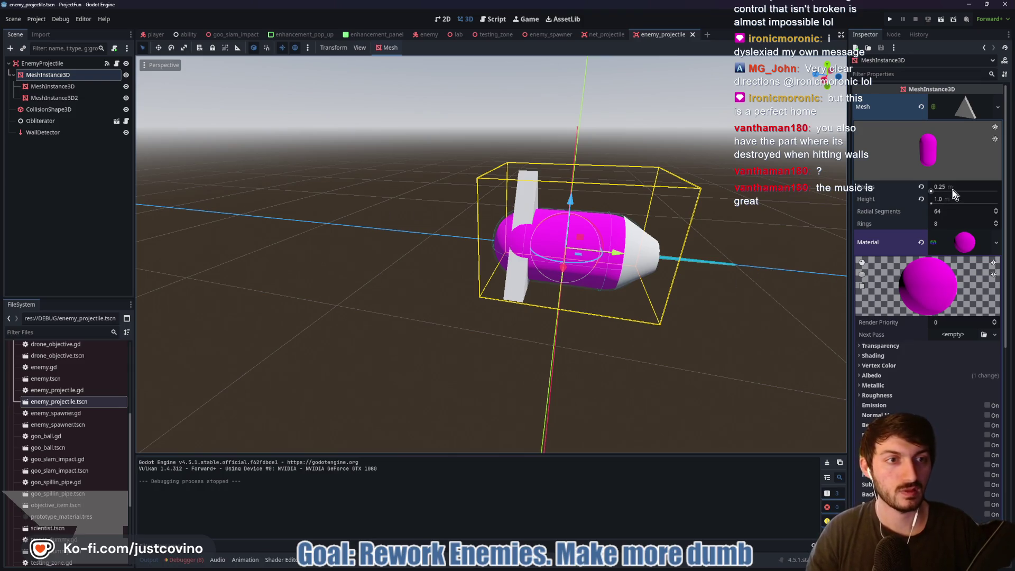
scroll(680, 324, down, 5)
mouse_move(636, 313)
mouse_down()
mouse_move(705, 301)
mouse_move(628, 305)
mouse_up()
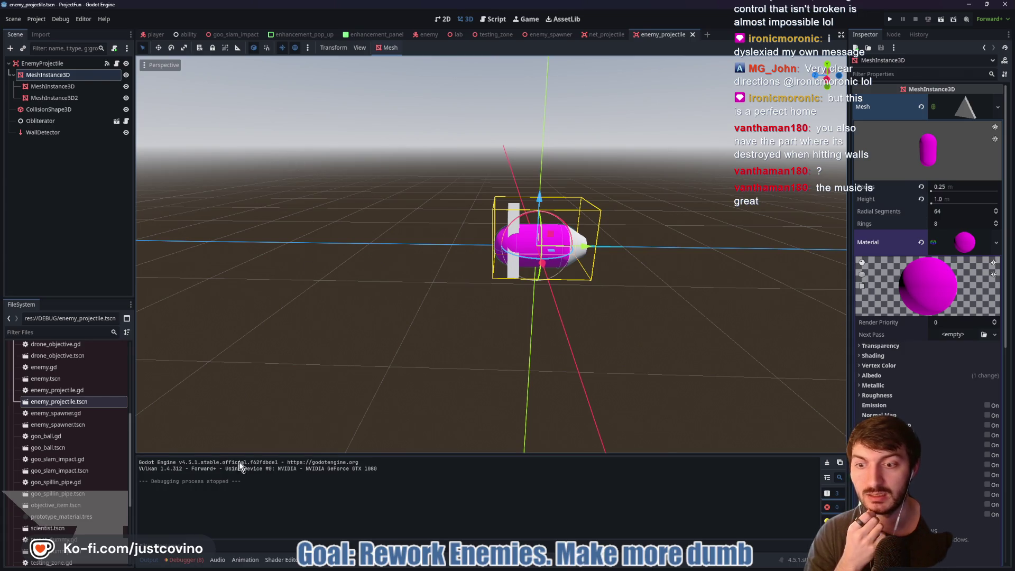
click(192, 460)
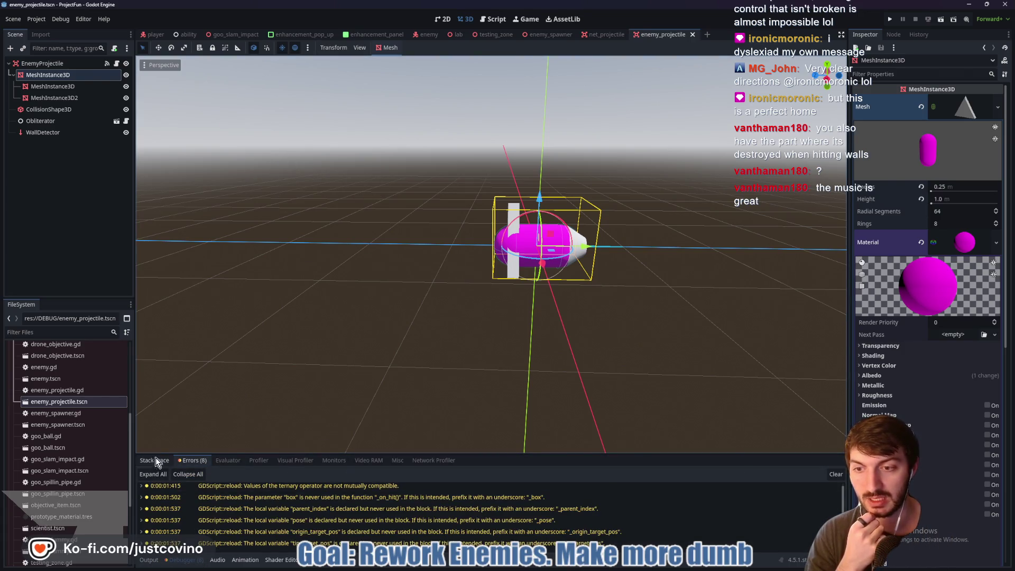
key(ctrl+s)
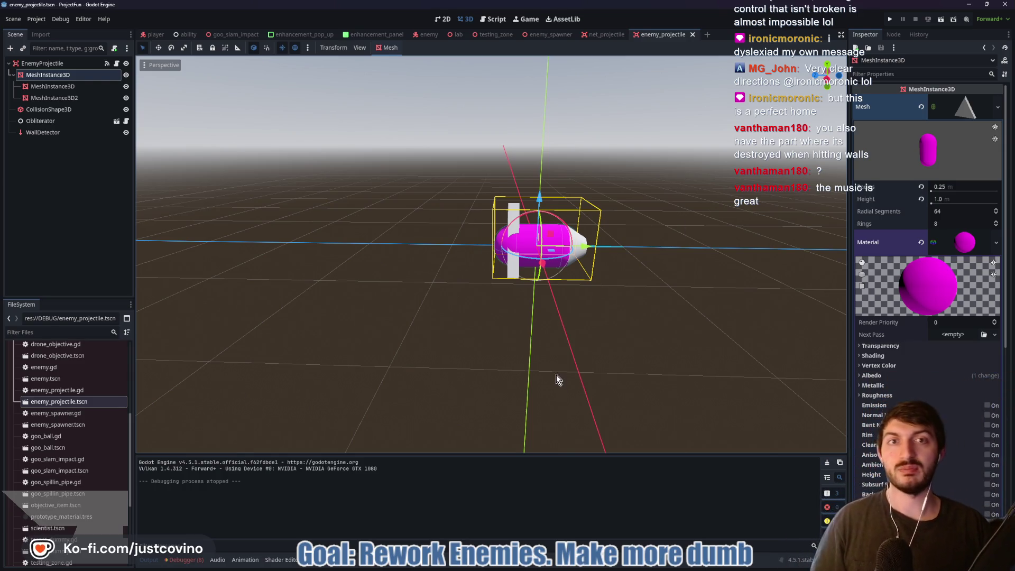
key(alt+Tab)
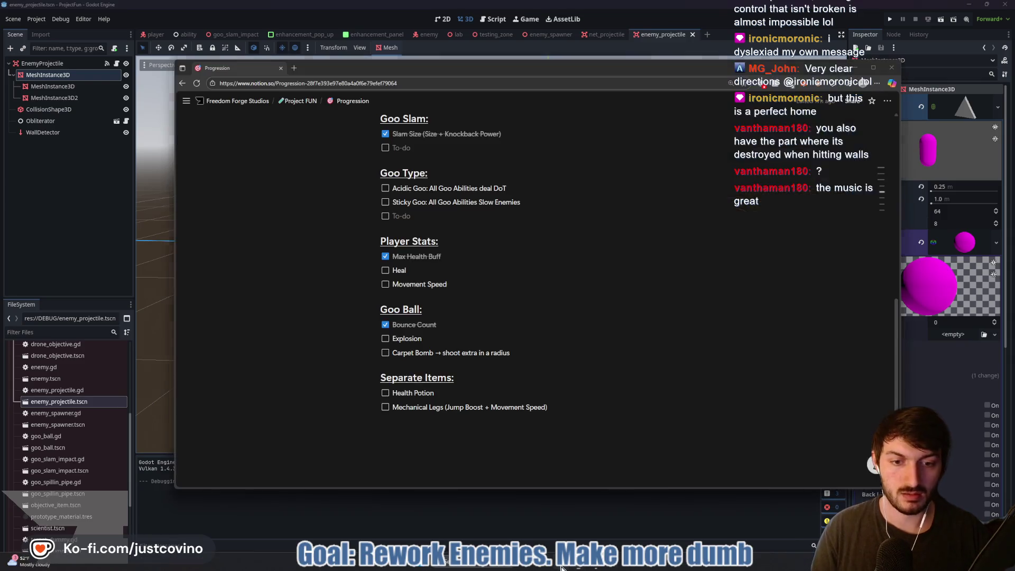
Search itch.io for KayKit and open the creator's full list of asset packs
click(294, 68)
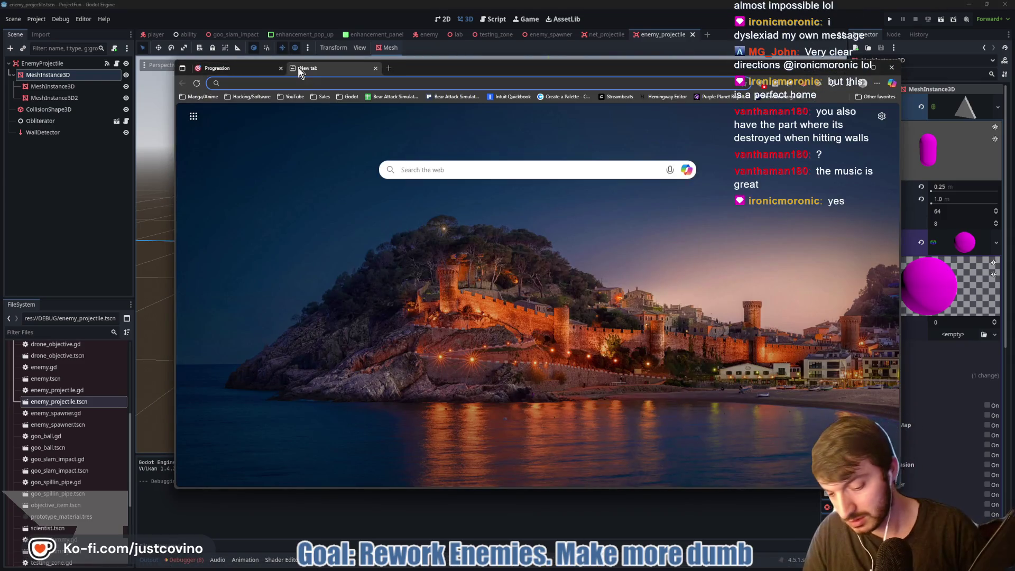
text(kayki)
key(Return)
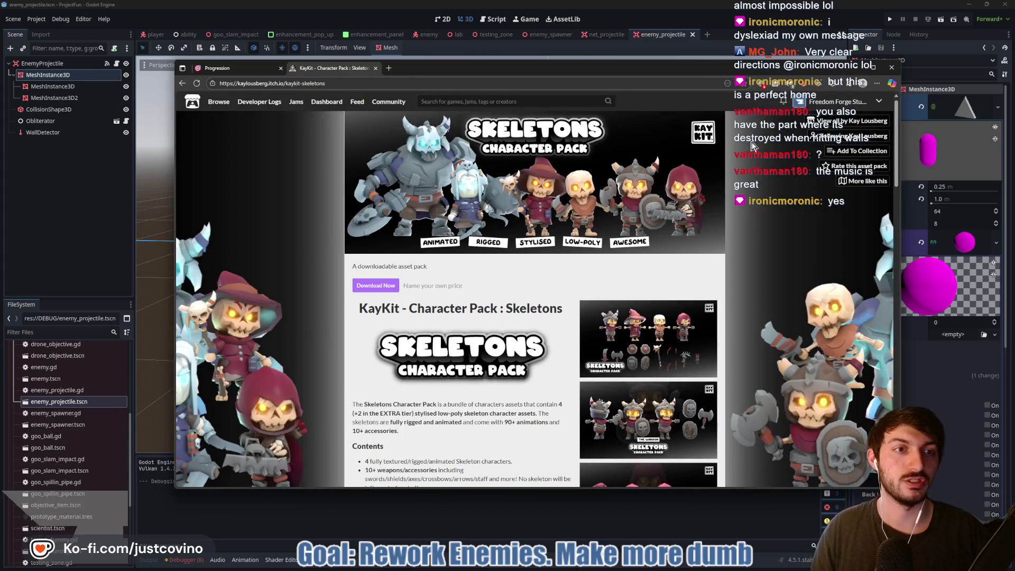
click(832, 121)
Browse the creator's KayKit pack grid and open their personal website in a new tab
scroll(618, 227, down, 10)
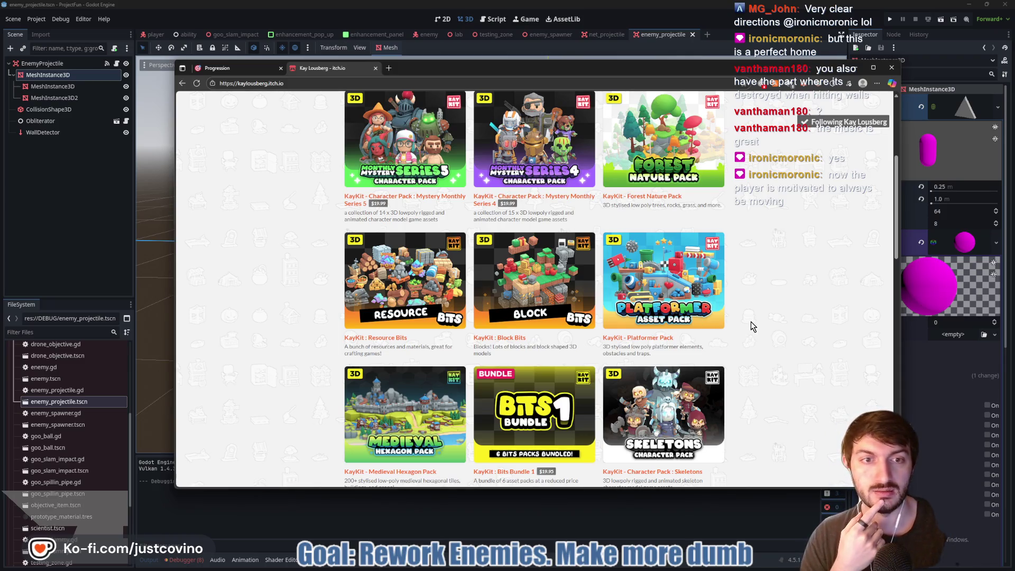
scroll(751, 319, down, 9)
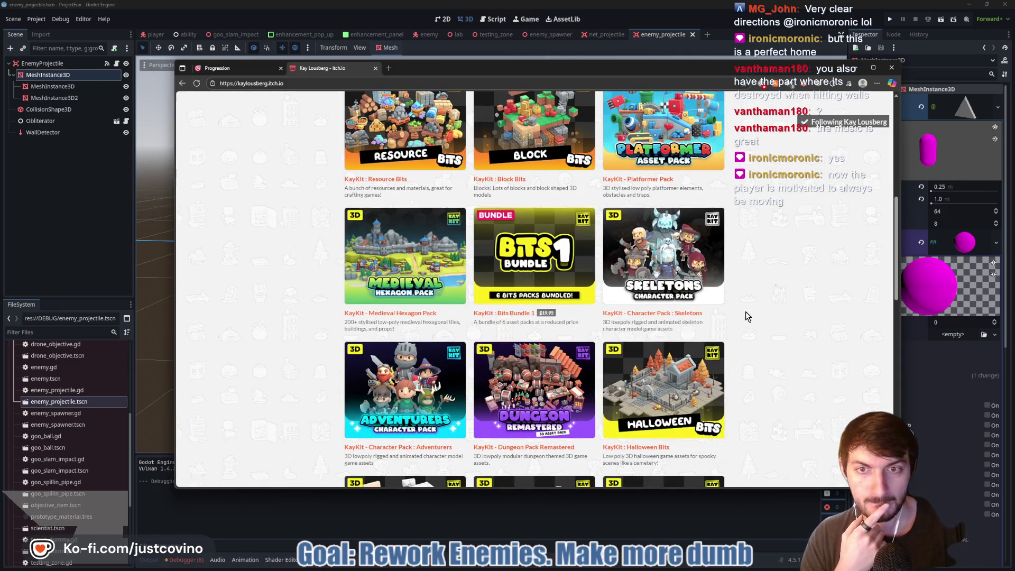
scroll(745, 319, down, 3)
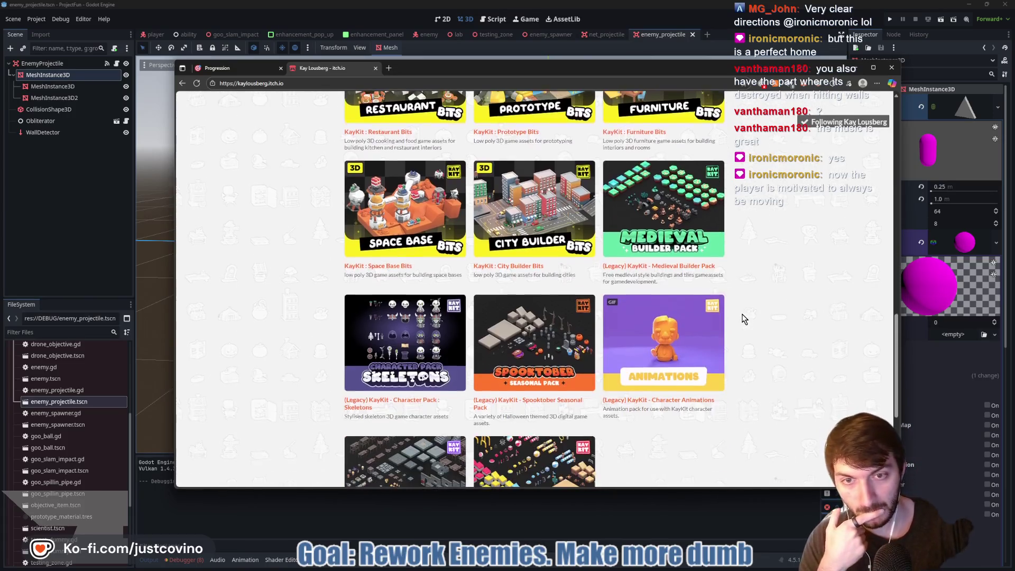
scroll(743, 318, down, 3)
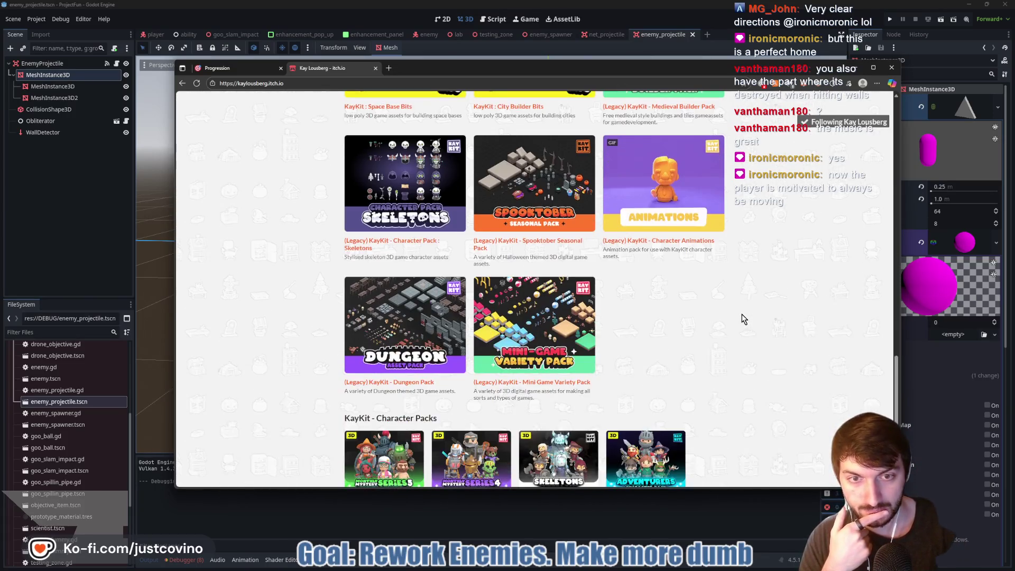
scroll(742, 318, down, 2)
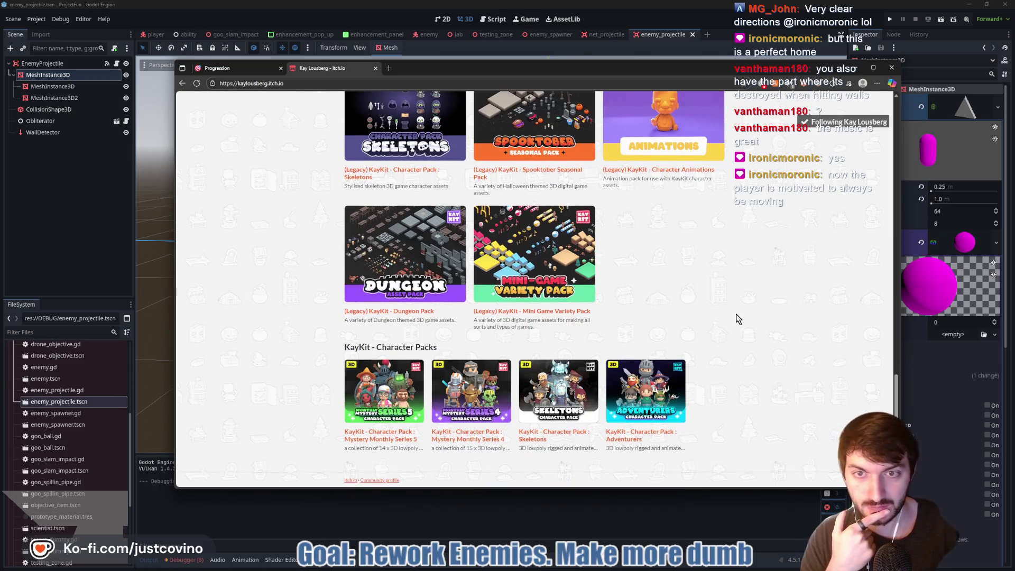
scroll(735, 328, up, 20)
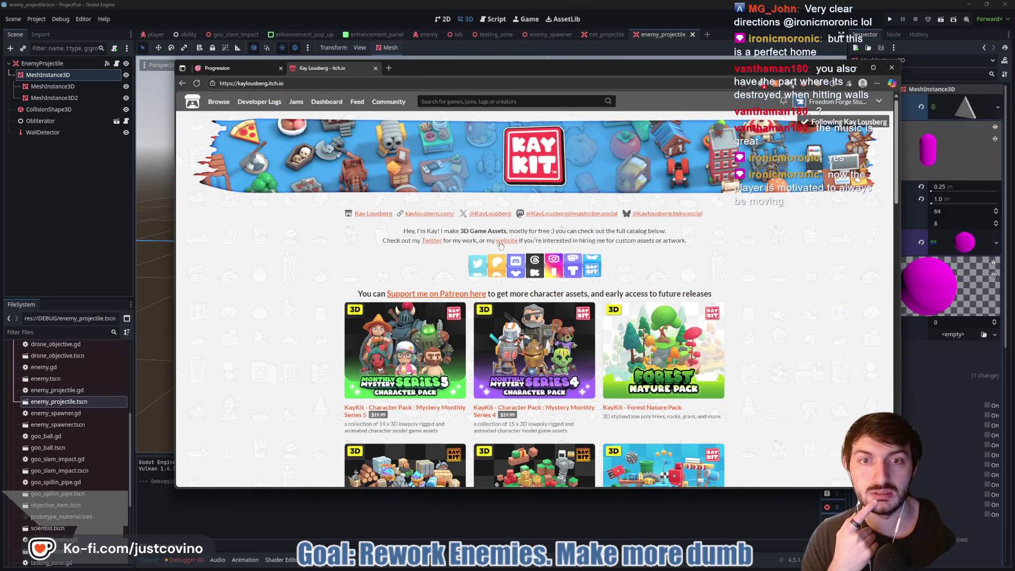
click(529, 266)
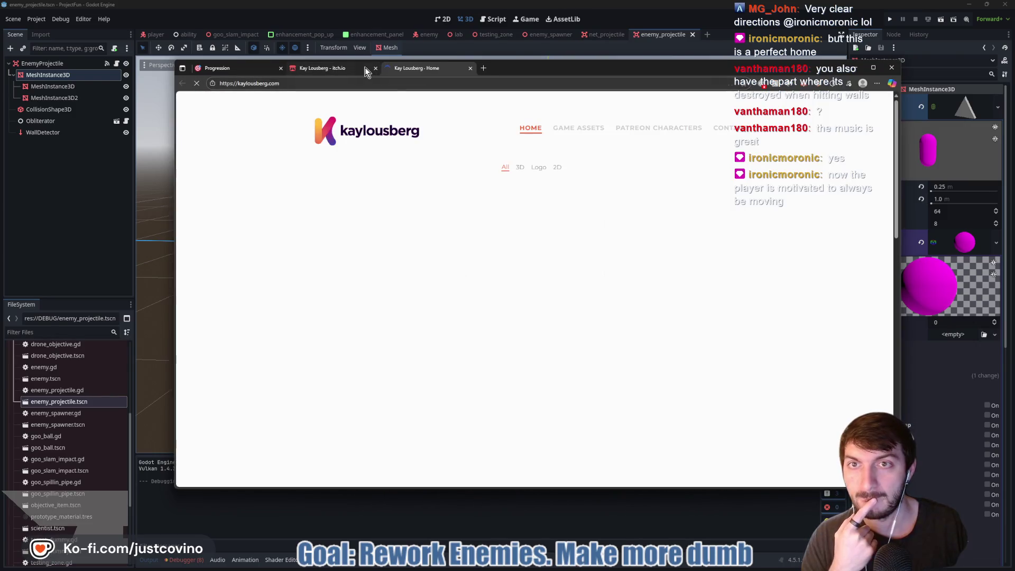
Check the portfolio's 3D and Shooter categories, then show all game asset packs again
click(520, 167)
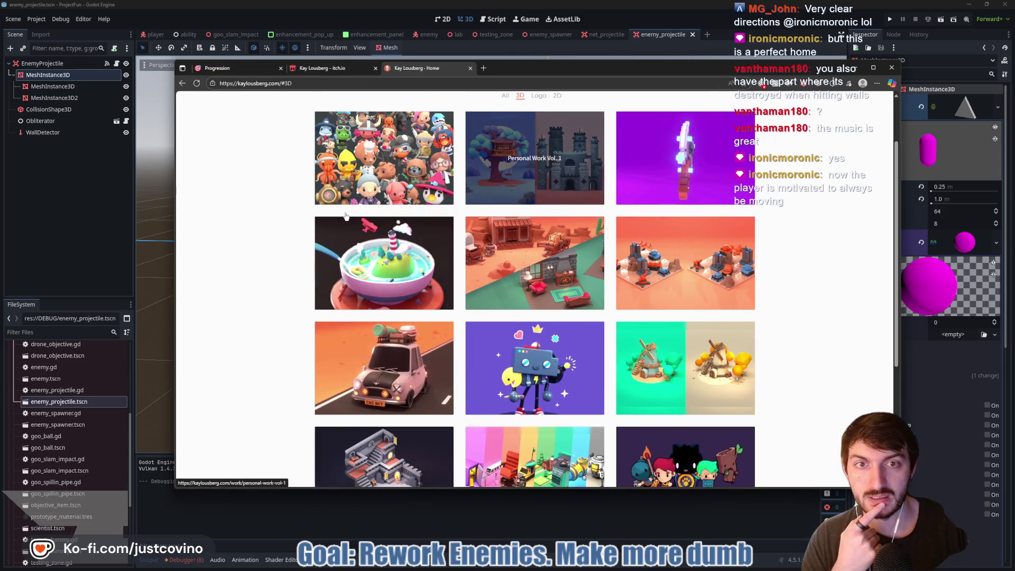
scroll(259, 257, down, 3)
scroll(273, 246, up, 5)
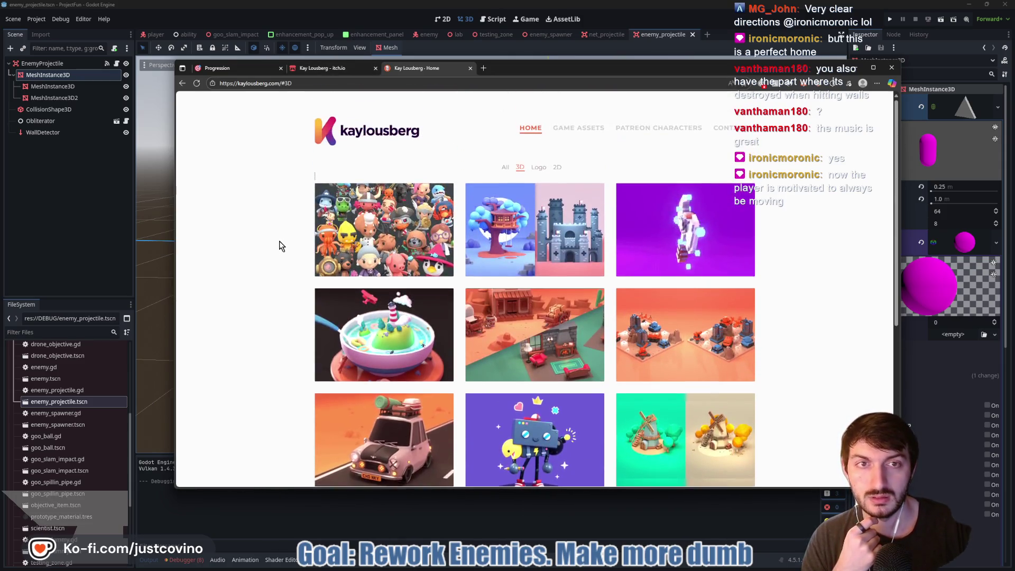
click(591, 128)
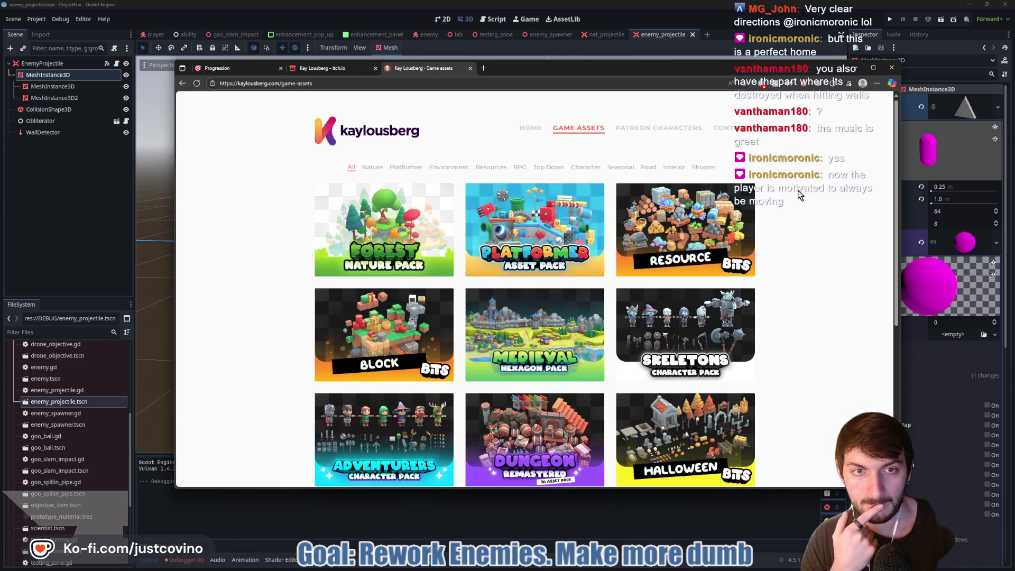
click(704, 167)
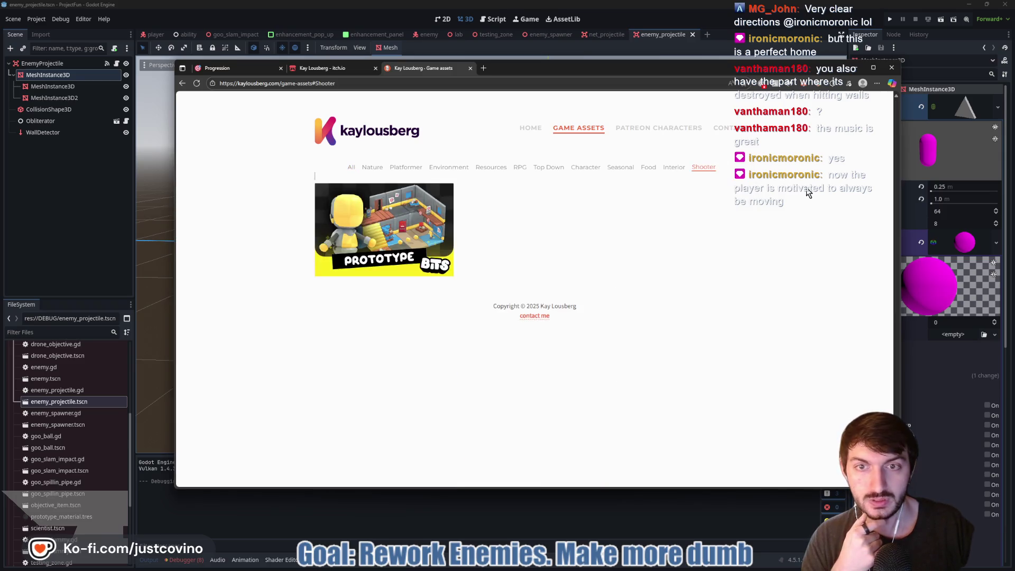
click(350, 167)
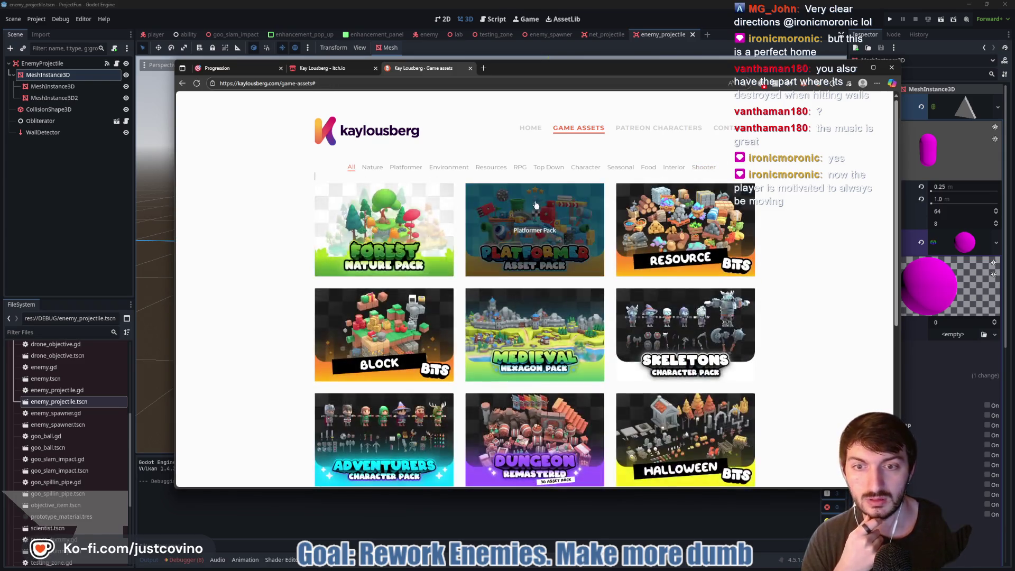
scroll(264, 224, down, 5)
Go to Kenney's asset site by entering 'kenney' in the address bar
click(335, 81)
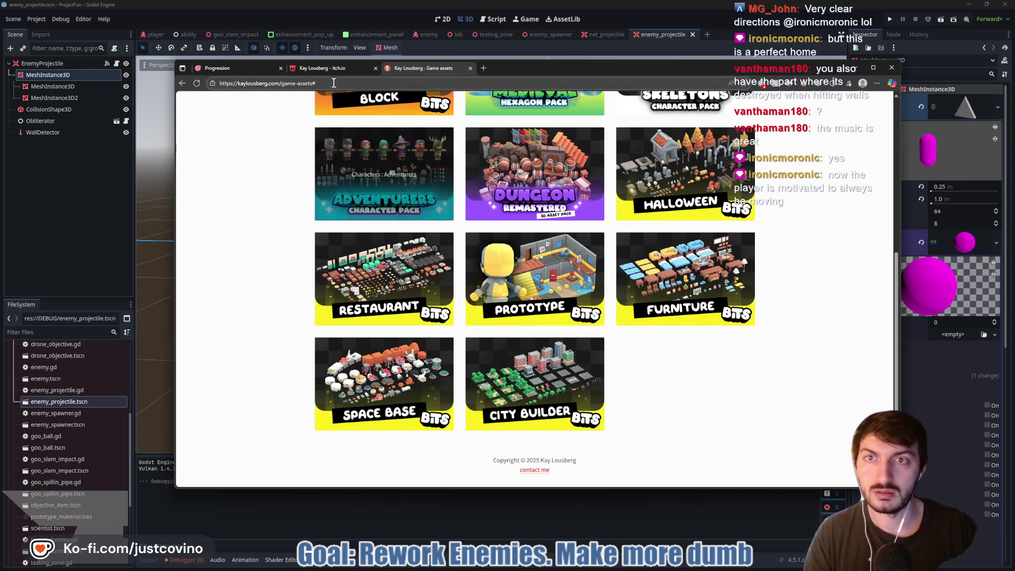
text(kenney)
key(Return)
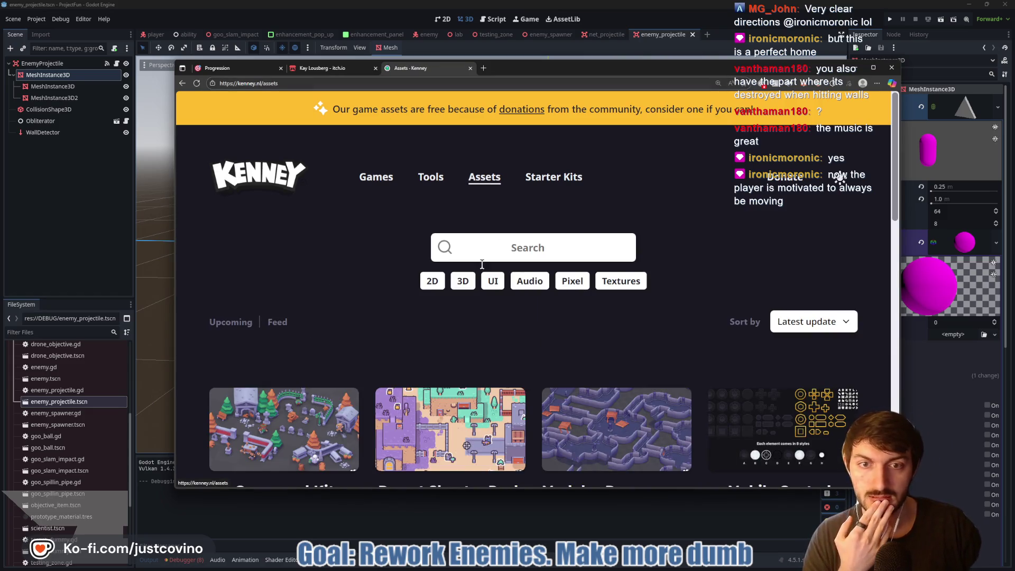
Look over the Blaster Kit asset page and its enlarged preview images
scroll(693, 211, down, 3)
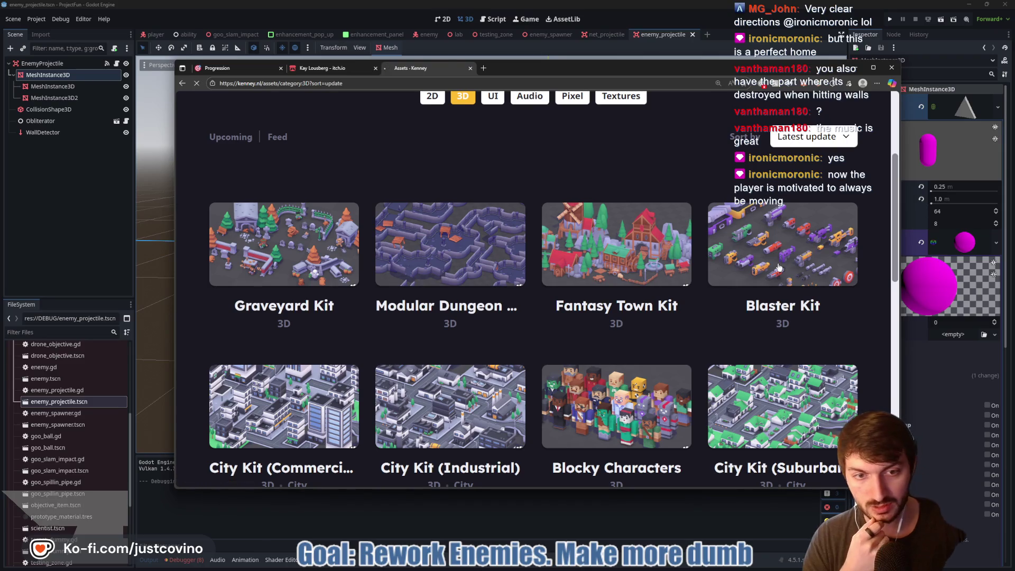
click(778, 268)
scroll(728, 258, down, 3)
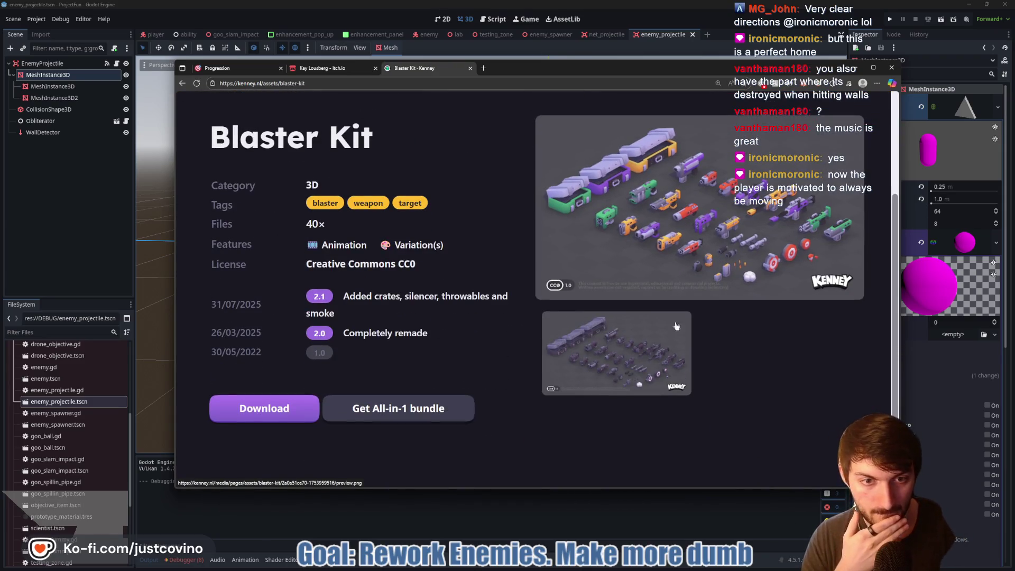
click(688, 312)
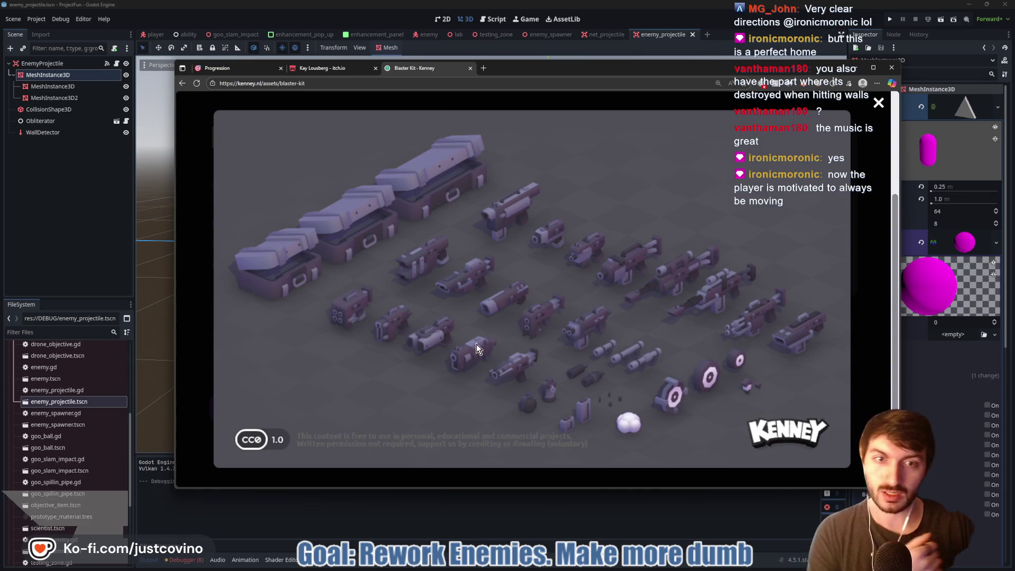
click(863, 341)
click(750, 238)
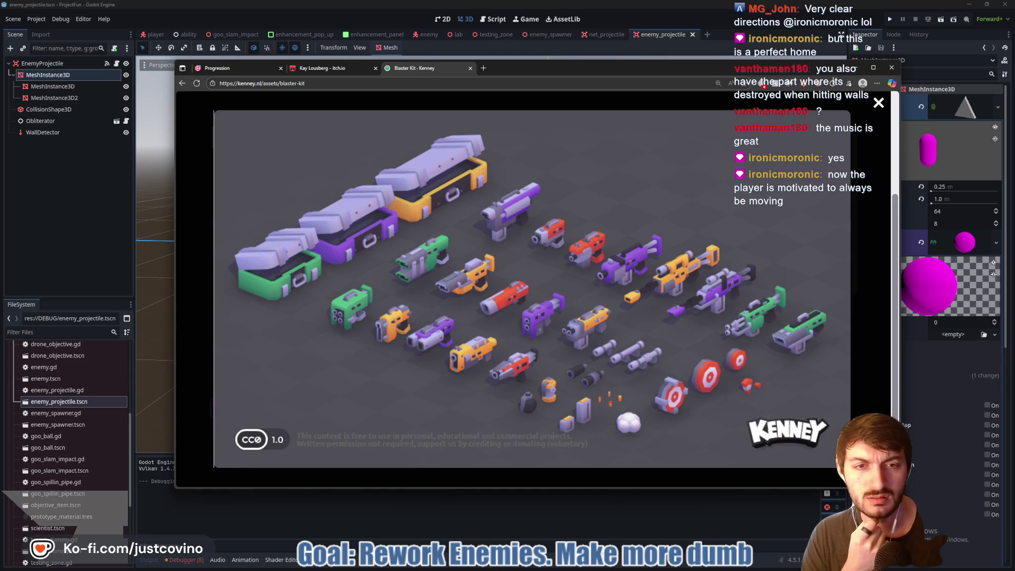
click(405, 256)
scroll(333, 188, up, 3)
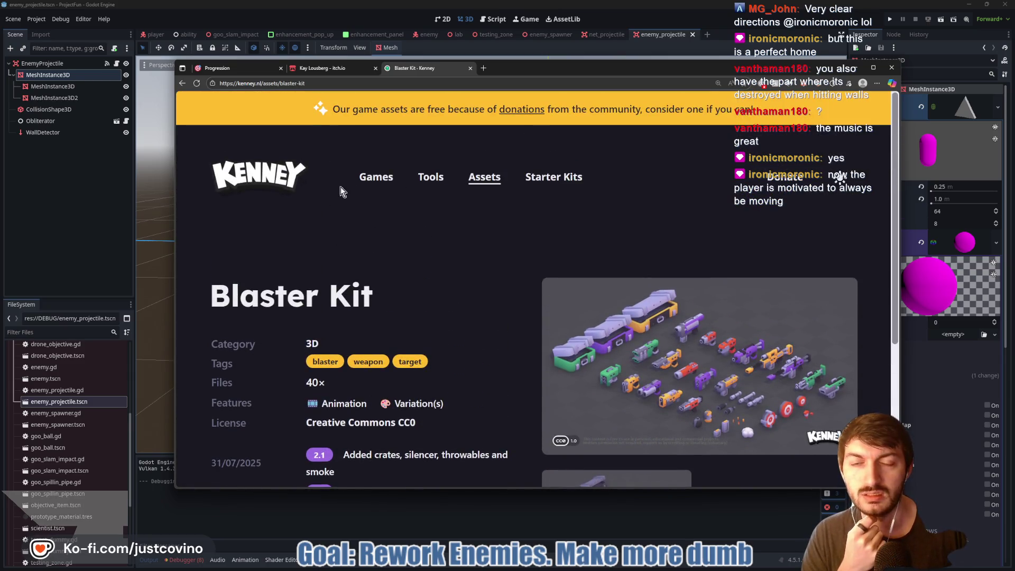
click(475, 180)
Filter Kenney's catalog to 3D asset packs and scroll through the whole listing
scroll(610, 321, down, 7)
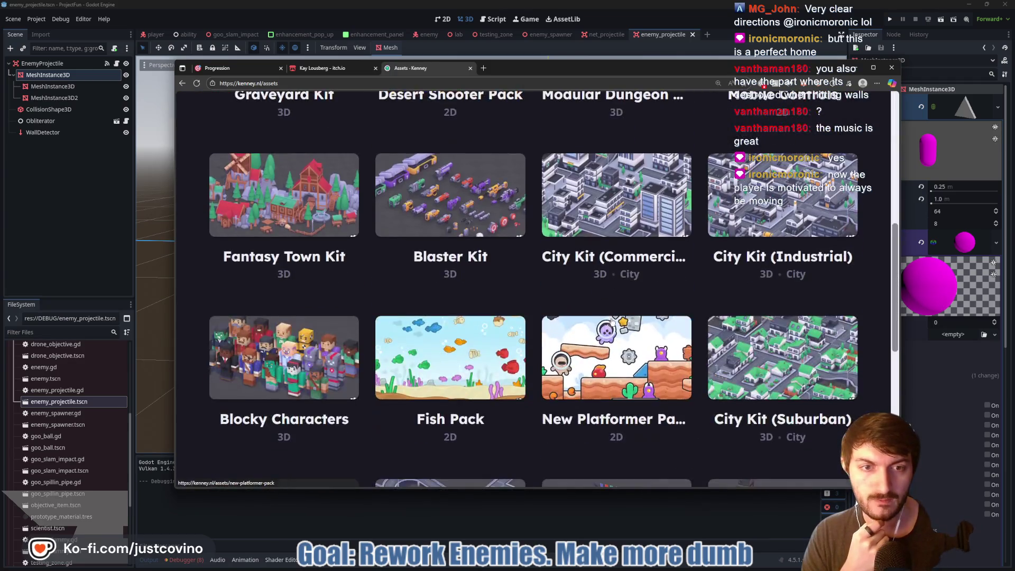
scroll(610, 321, down, 4)
scroll(518, 234, up, 10)
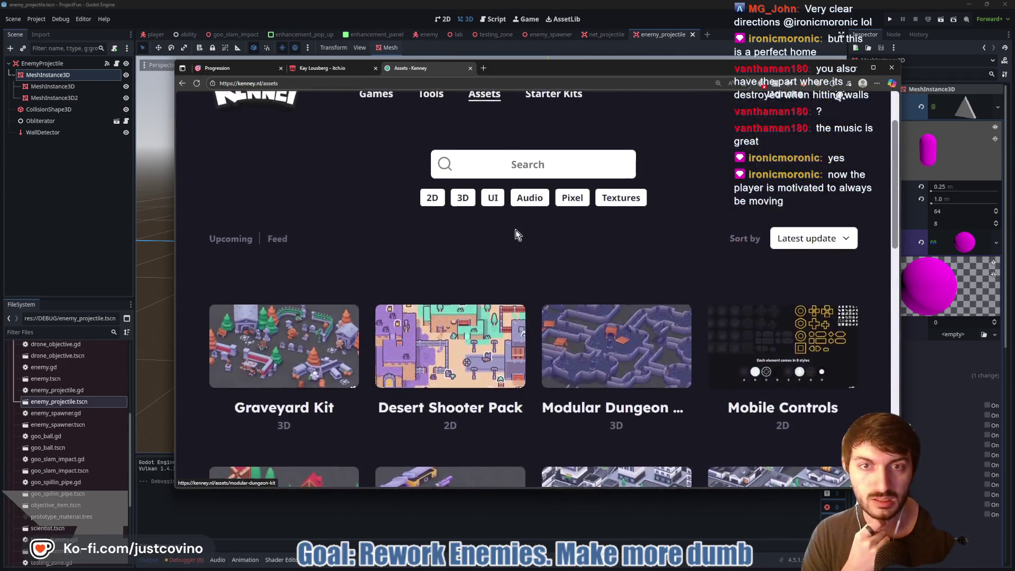
click(457, 203)
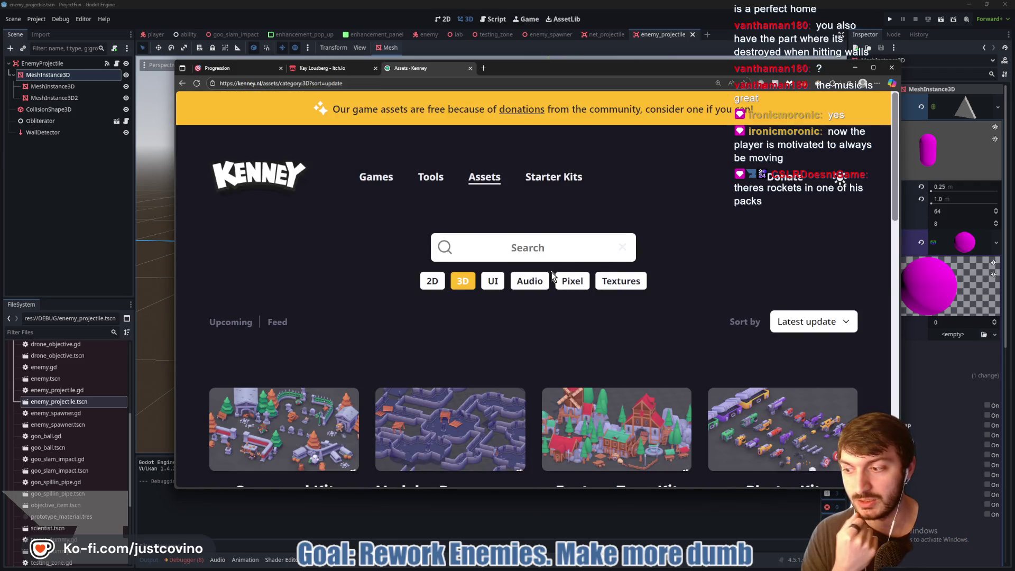
scroll(550, 272, down, 7)
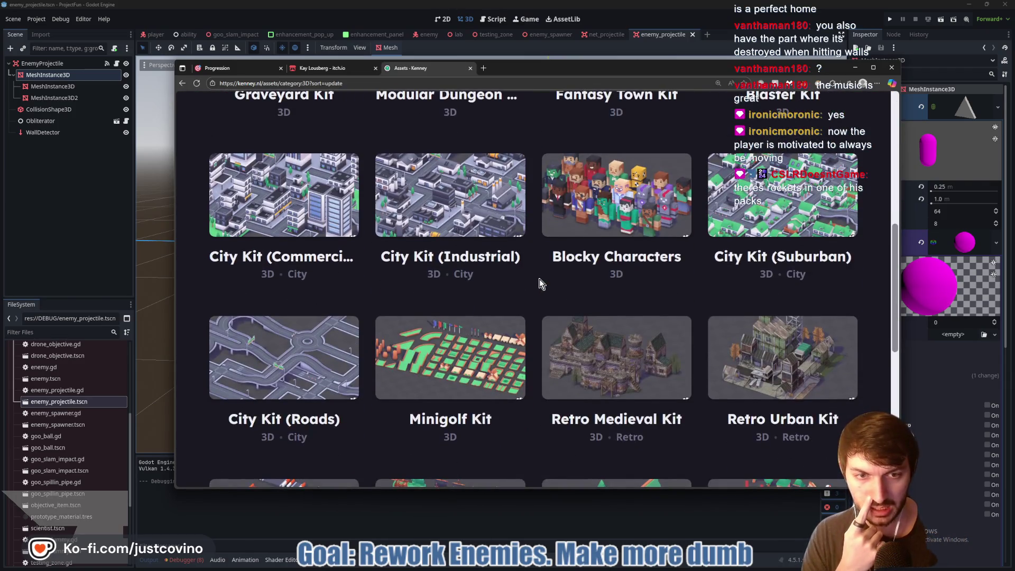
scroll(540, 283, down, 3)
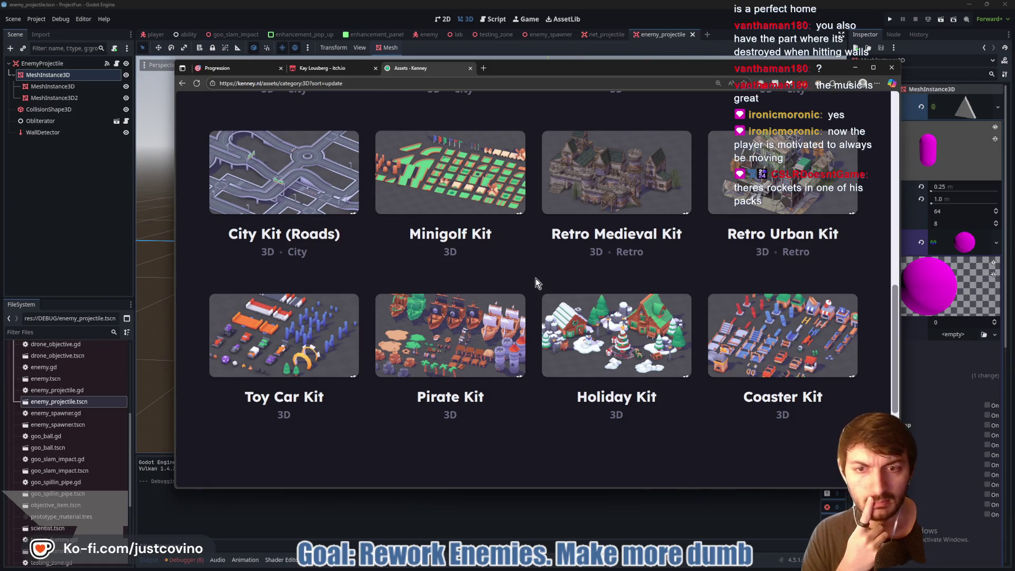
scroll(536, 278, down, 2)
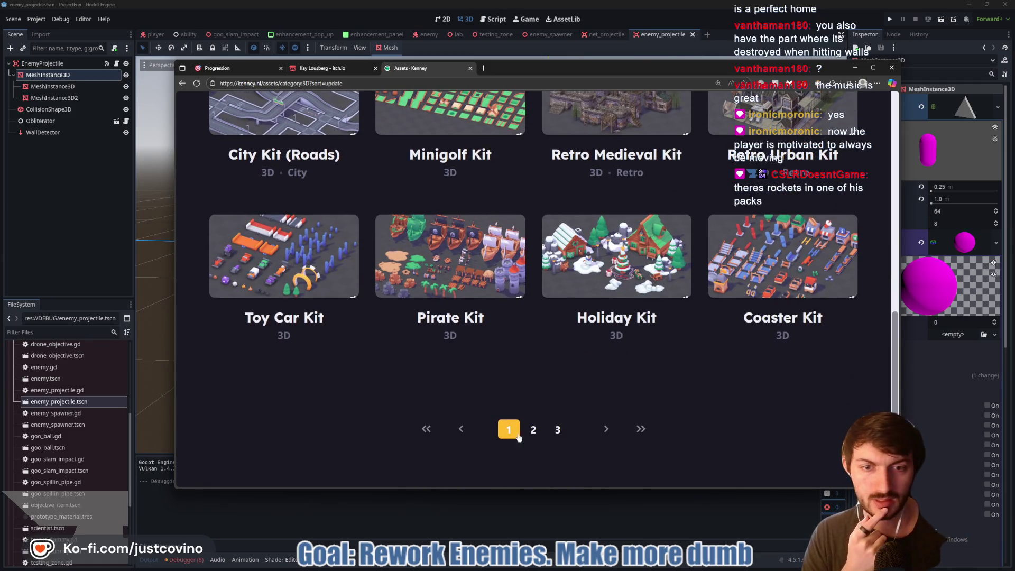
scroll(542, 317, down, 3)
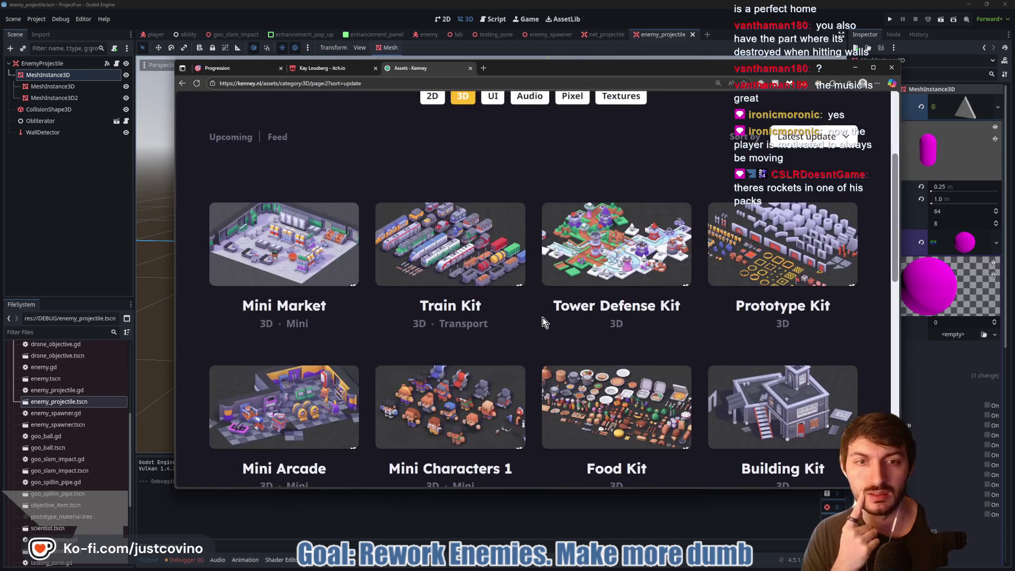
scroll(531, 312, down, 2)
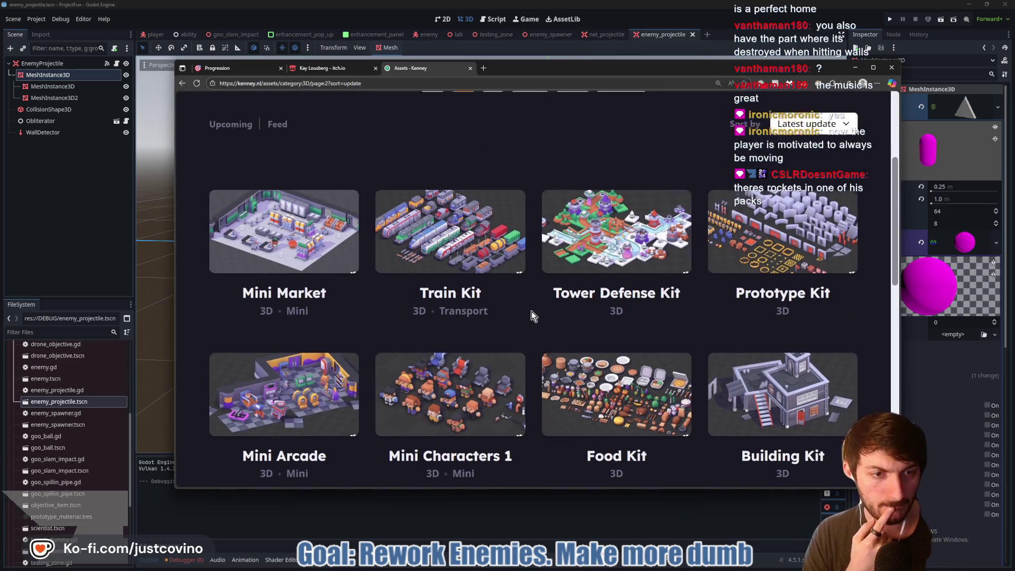
scroll(544, 397, down, 5)
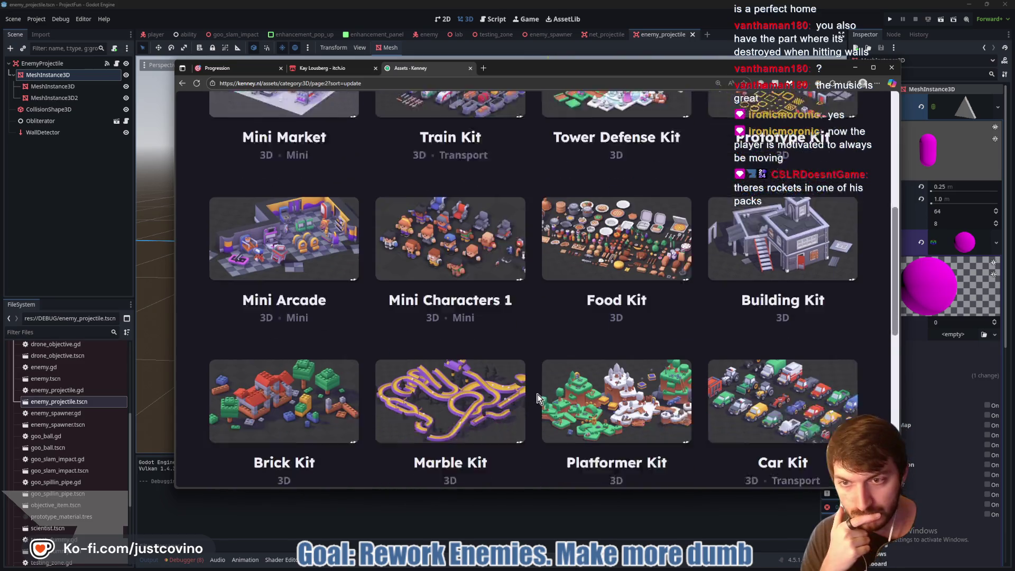
scroll(529, 332, down, 1)
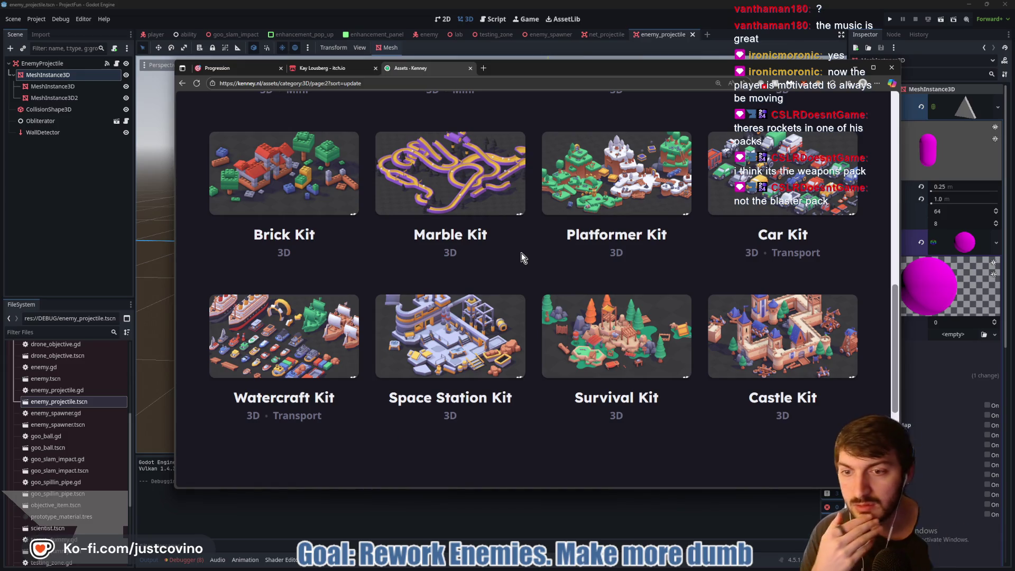
scroll(521, 254, down, 2)
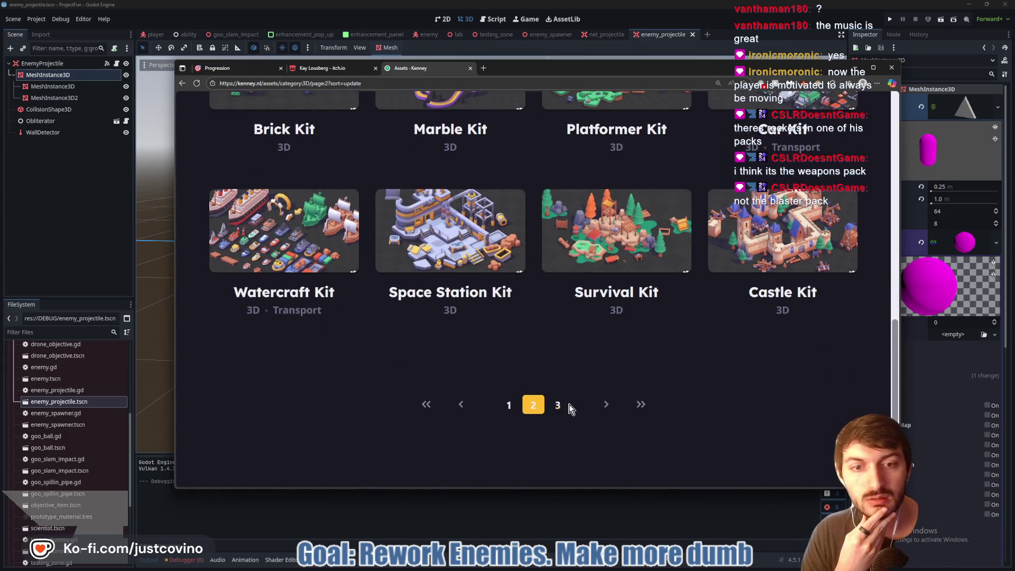
scroll(555, 362, down, 3)
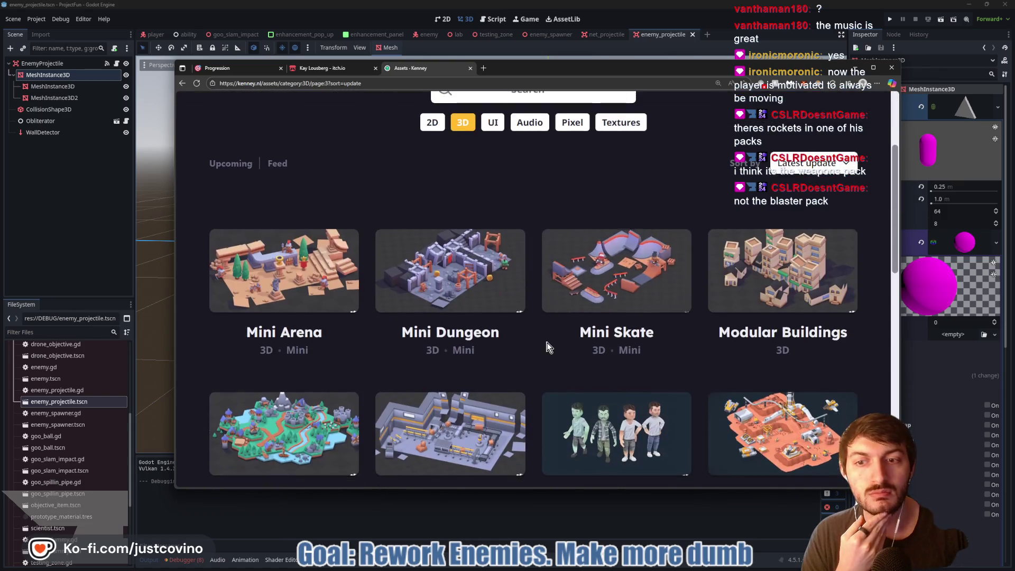
scroll(531, 358, down, 4)
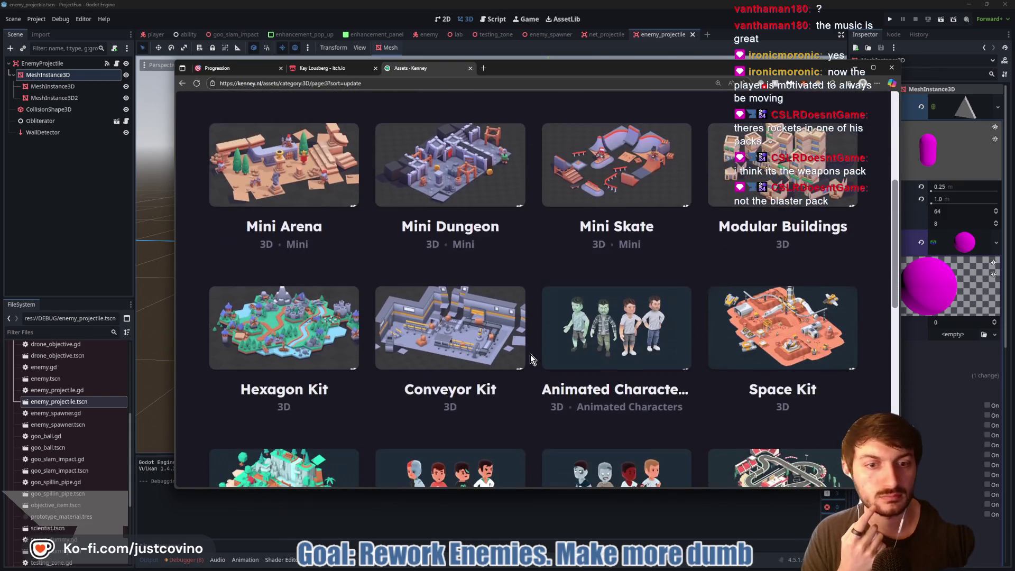
scroll(531, 357, down, 5)
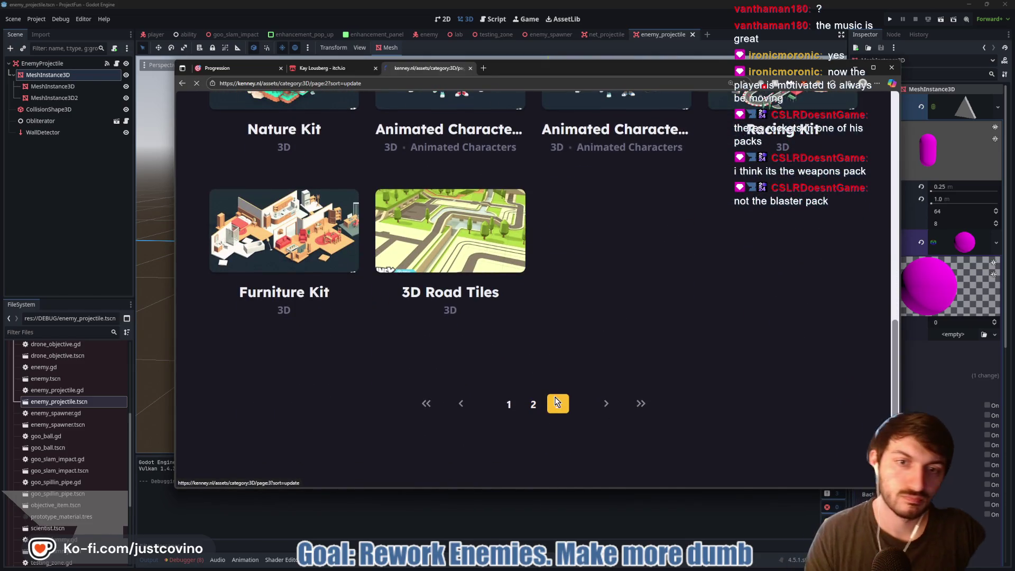
scroll(570, 349, down, 3)
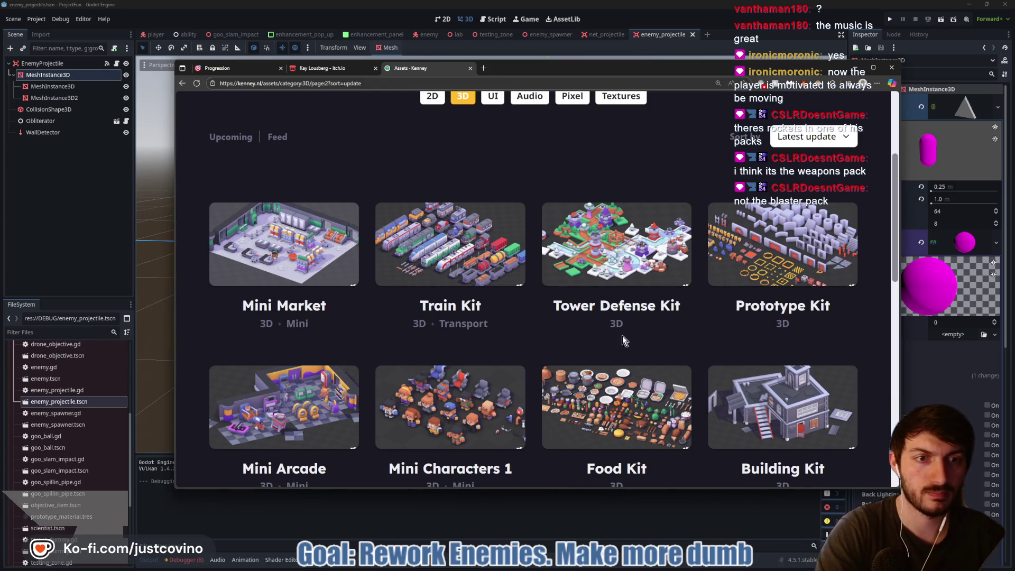
scroll(717, 334, down, 2)
scroll(702, 331, down, 1)
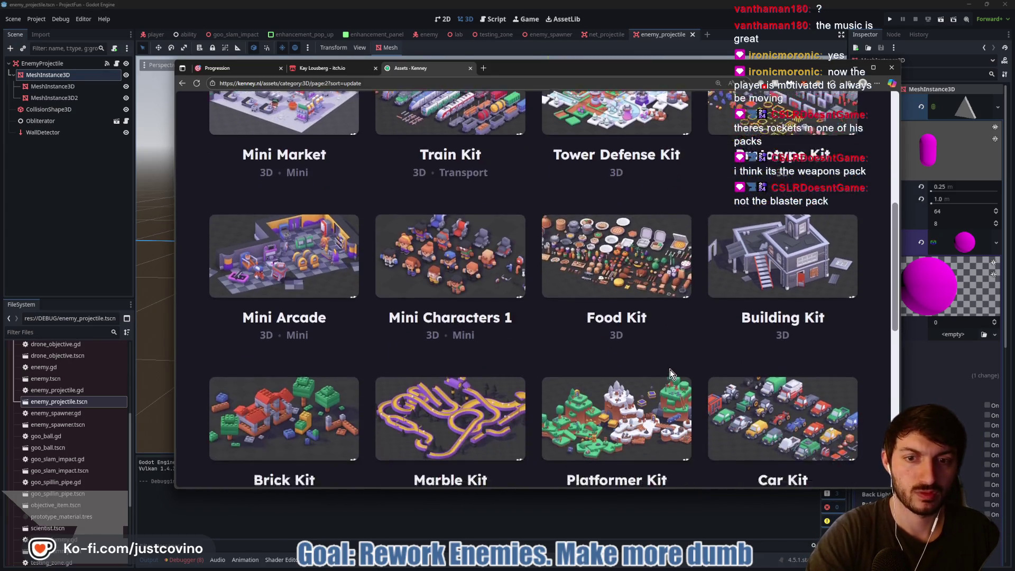
scroll(666, 365, down, 1)
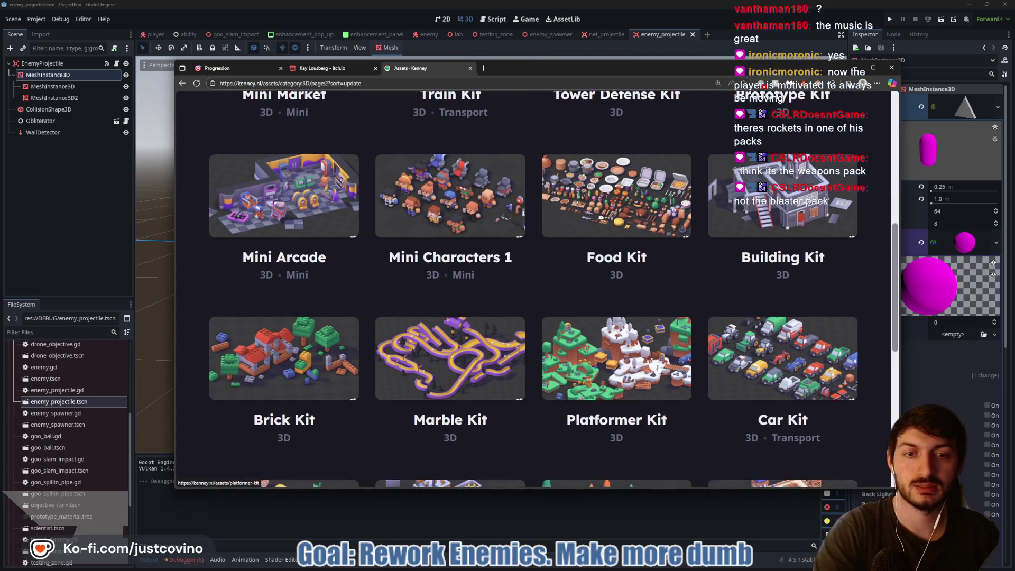
scroll(661, 367, down, 1)
scroll(657, 368, down, 1)
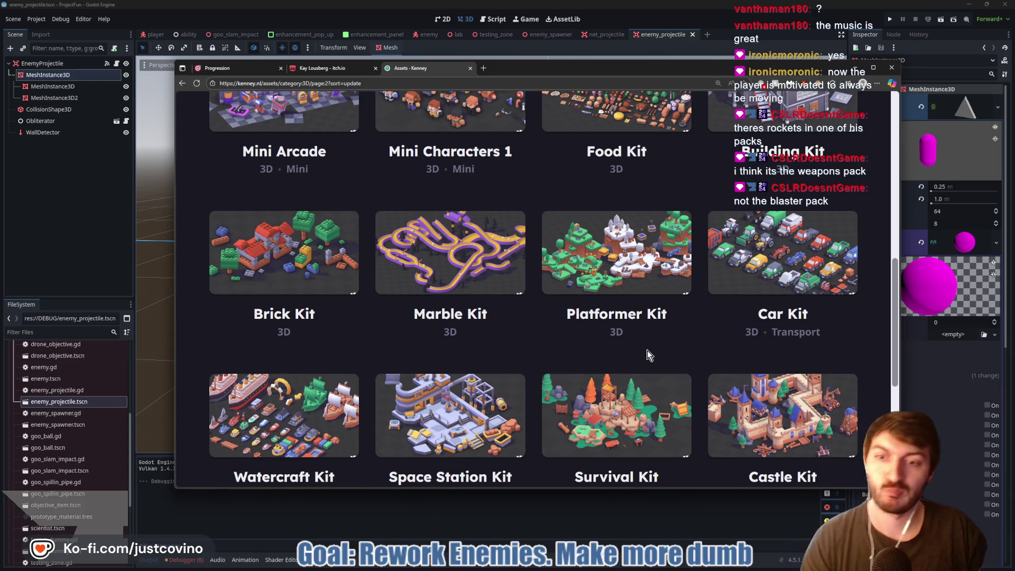
scroll(646, 352, down, 3)
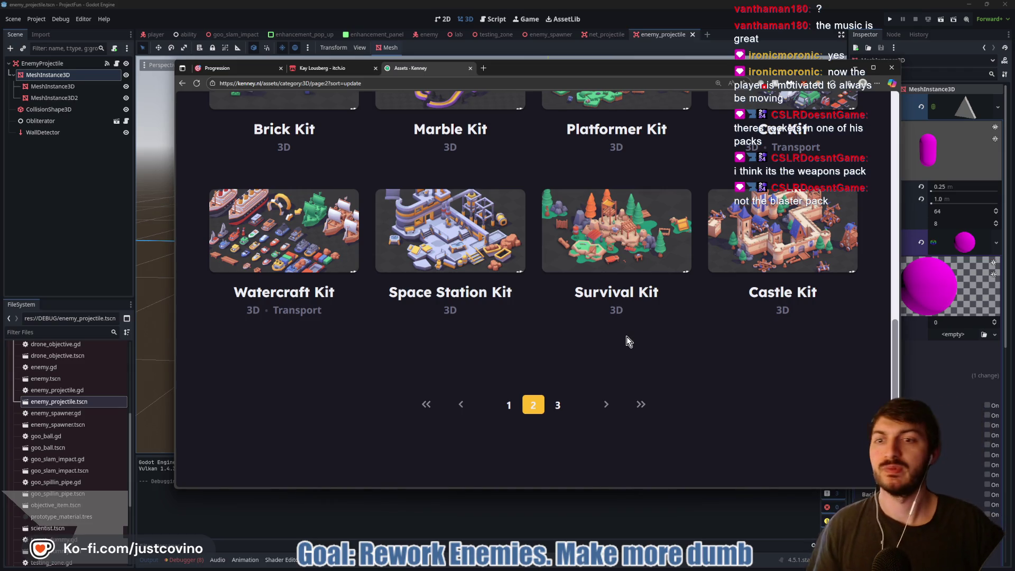
Close the Kenney and creator asset tabs and return to the Godot editor
click(470, 68)
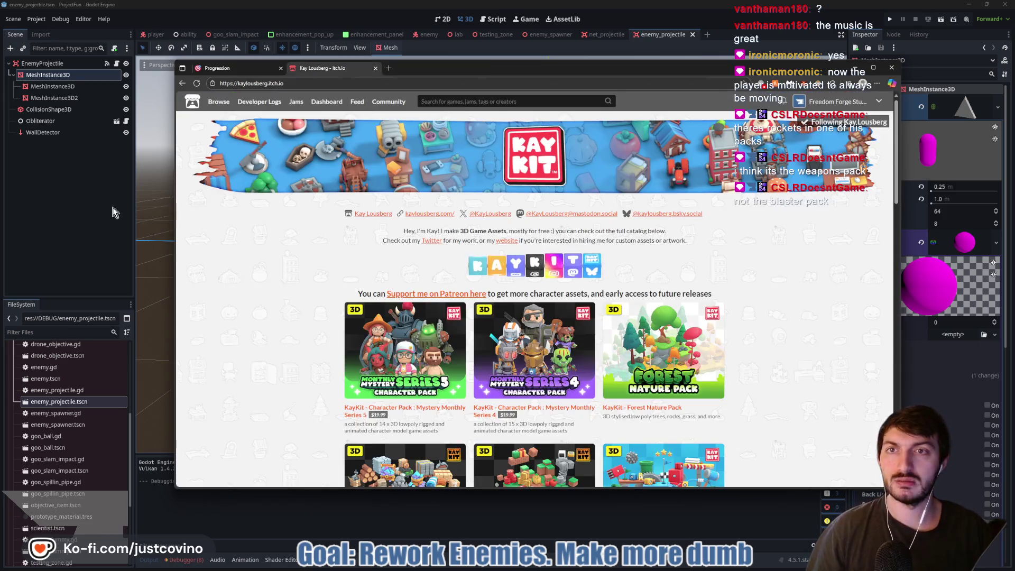
click(373, 70)
key(alt+Tab)
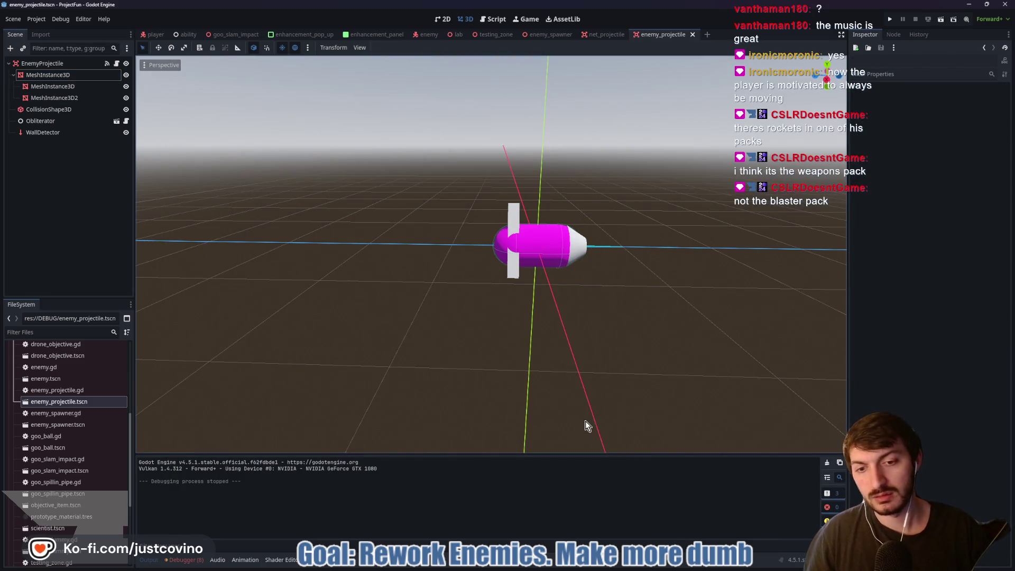
Launch Blender 4.5 through a Windows Start menu search
key(super)
text(b)
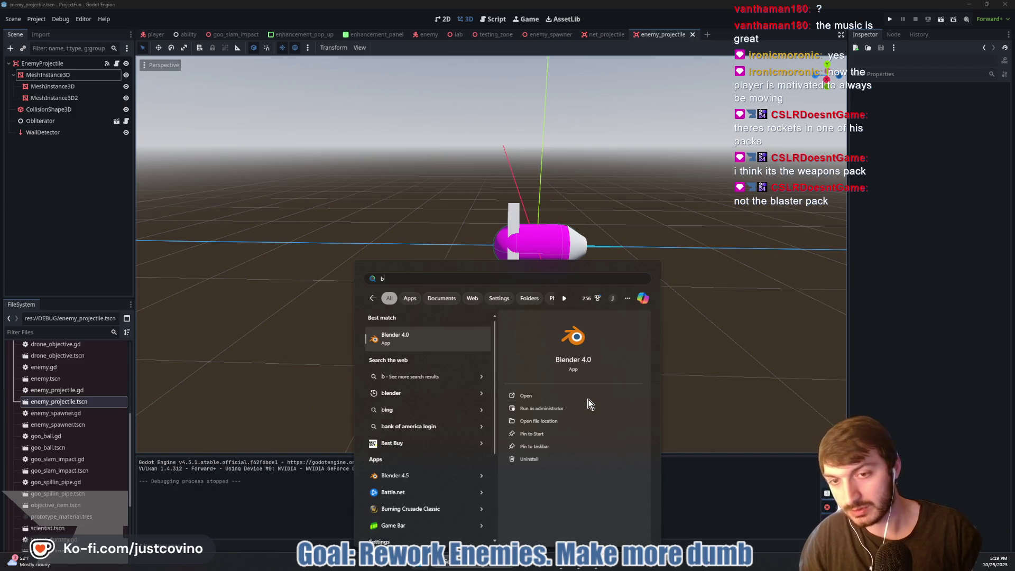
key(alt+Tab)
key(alt+Tab)
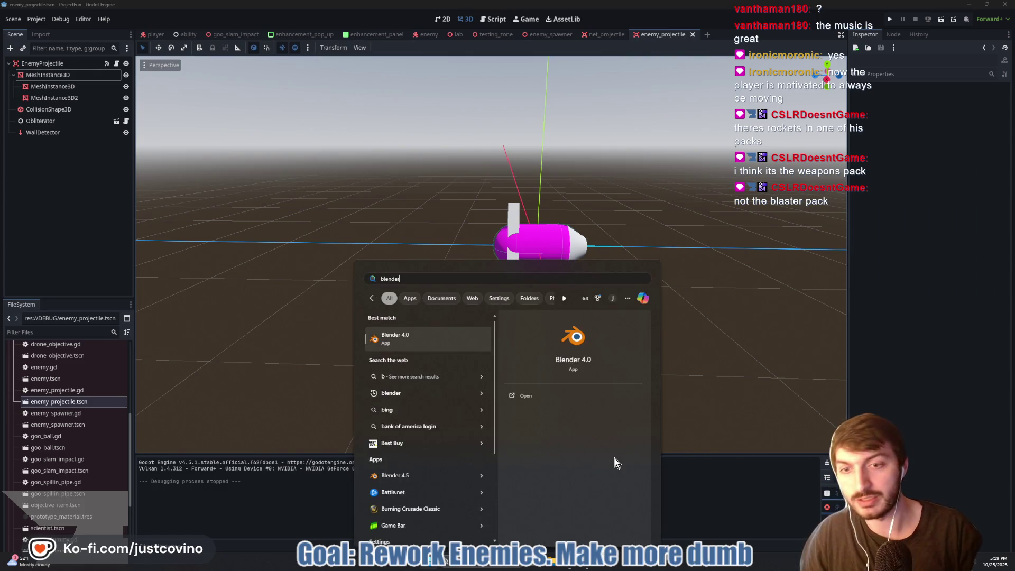
click(401, 478)
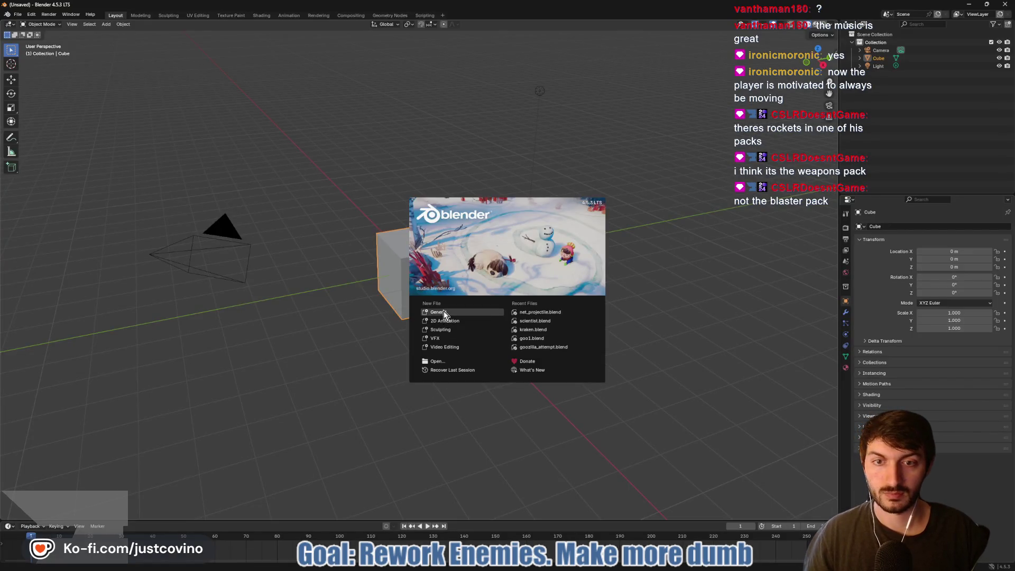
Dismiss the splash and delete the default camera, cube and light
click(443, 311)
key(a)
key(x)
click(465, 341)
mouse_move(482, 315)
mouse_down()
mouse_move(663, 299)
mouse_move(635, 301)
mouse_up()
Add a mesh cube at the origin, replacing an accidentally added cylinder
key(shift+a)
mouse_move(423, 273)
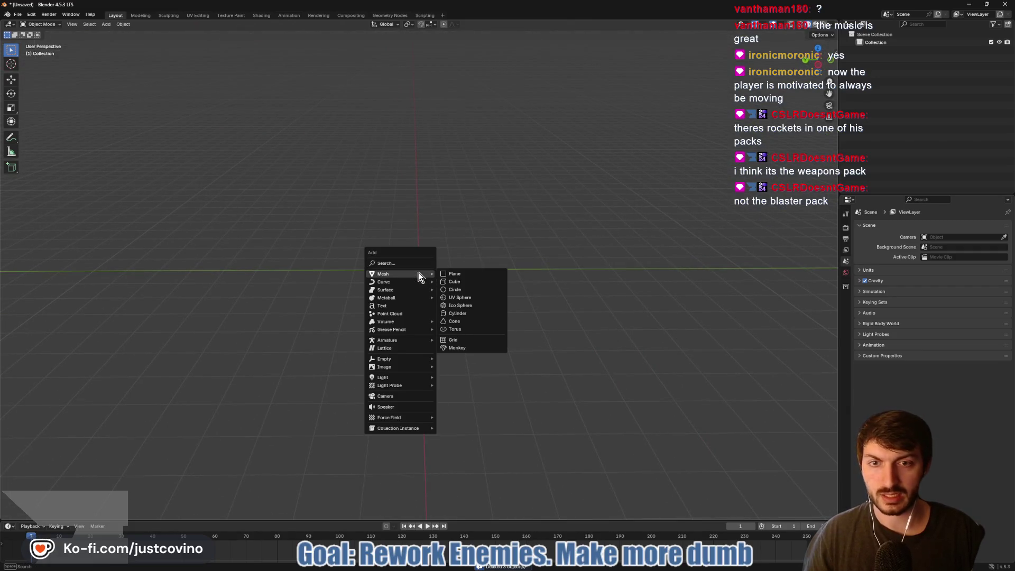
click(465, 312)
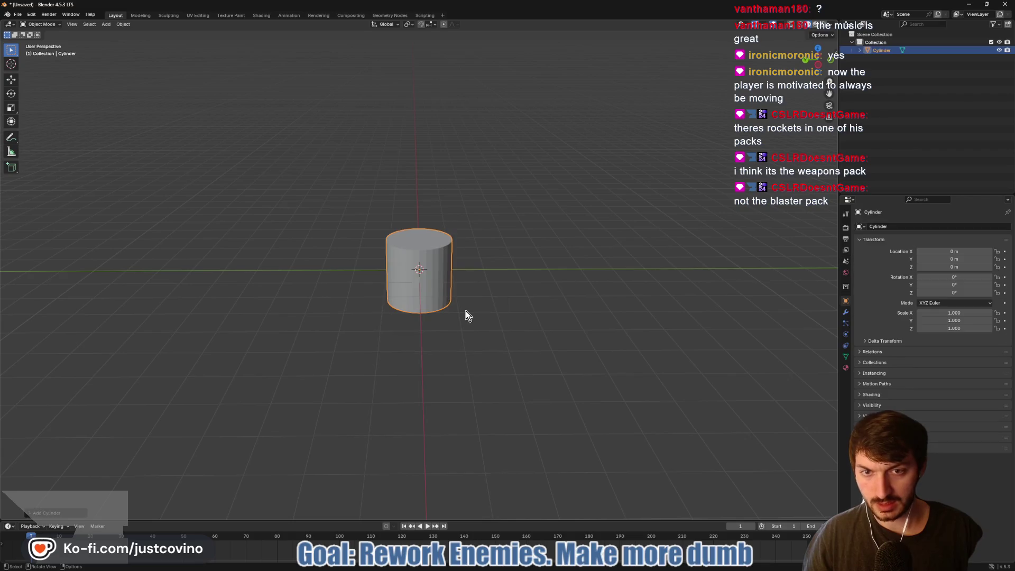
key(x)
click(426, 286)
key(shift+a)
mouse_move(426, 284)
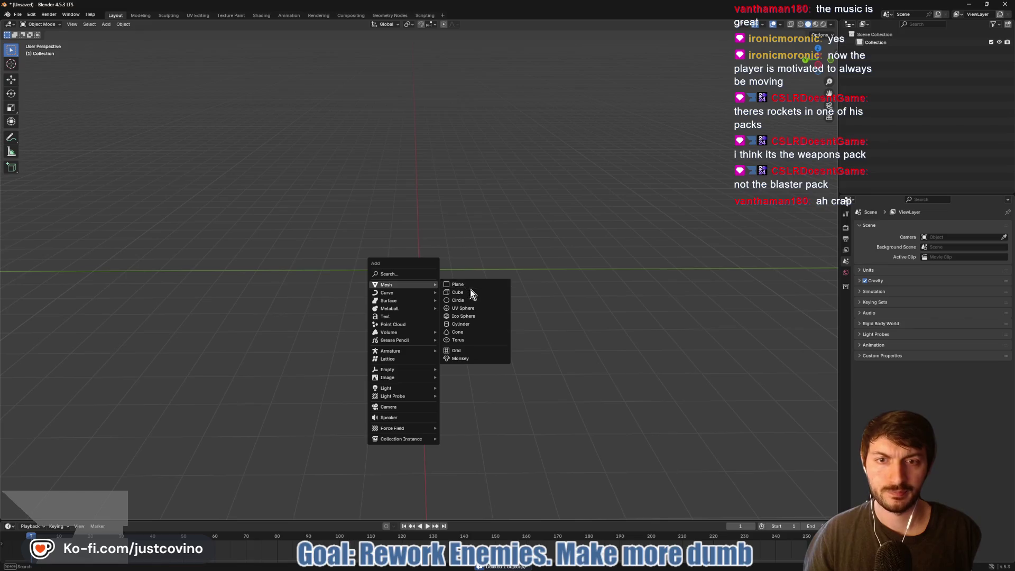
click(469, 291)
In edit mode, raise the cube along Z so its base rests on the ground
key(Tab)
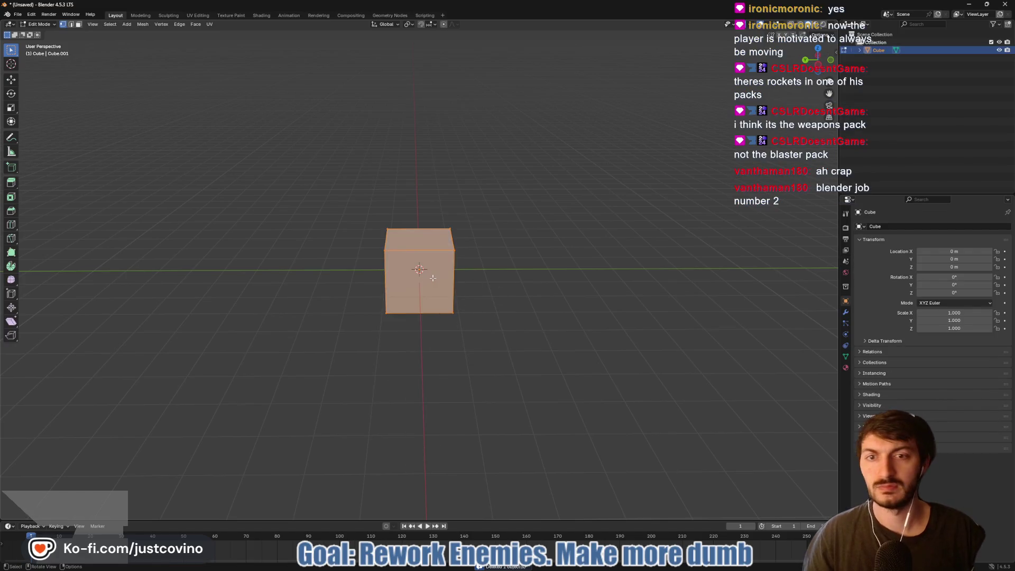
key(ctrl+KP_3)
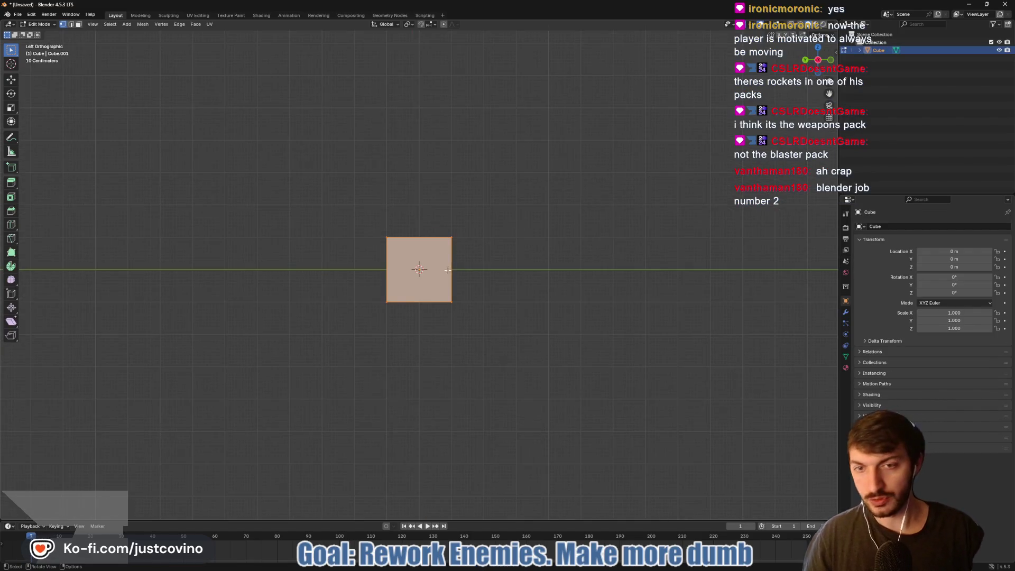
key(g)
key(z)
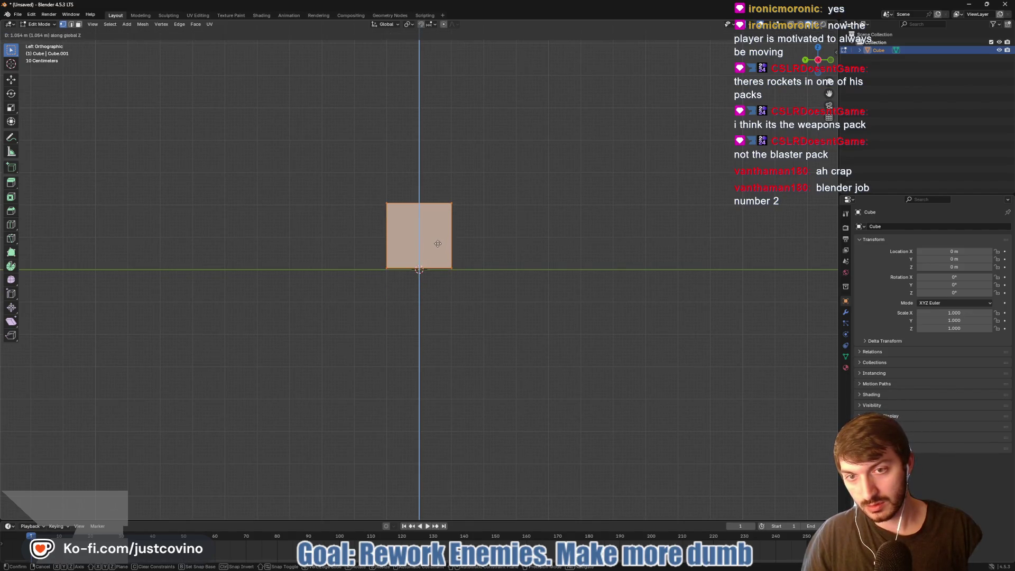
click(438, 244)
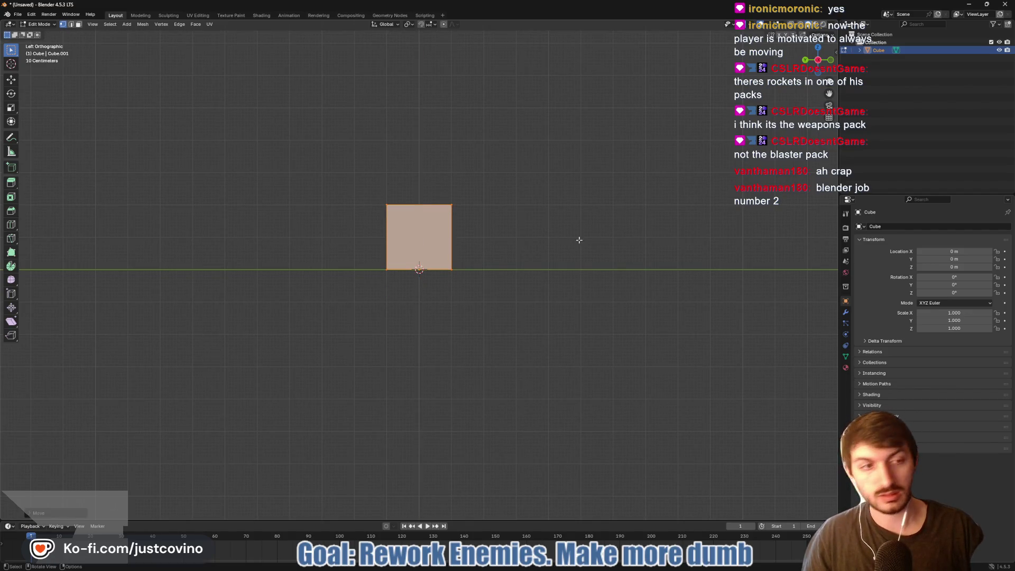
click(845, 312)
click(888, 229)
Add a Subdivision Surface modifier with viewport level 2
mouse_move(877, 259)
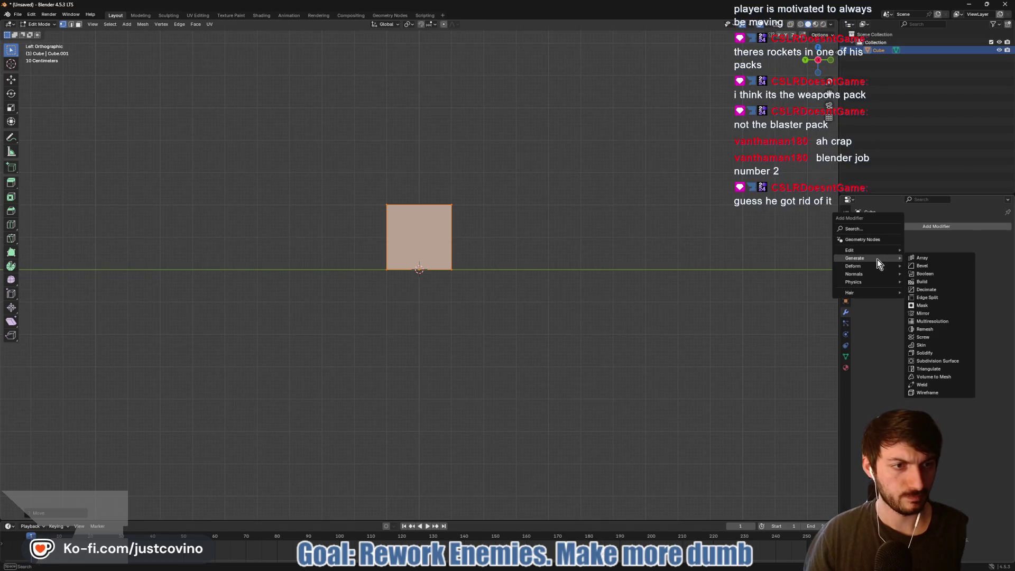
click(940, 362)
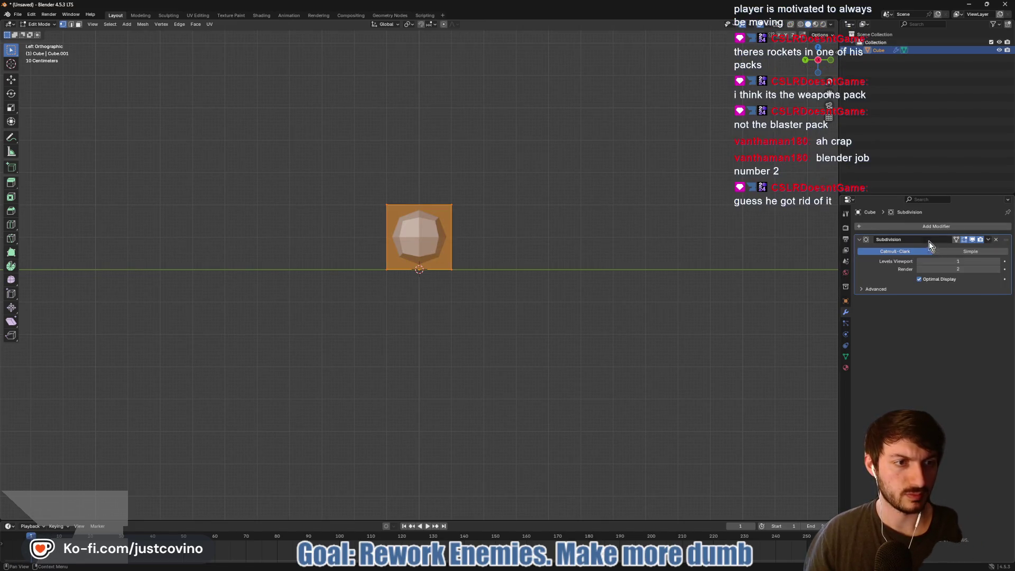
drag(962, 261, 975, 261)
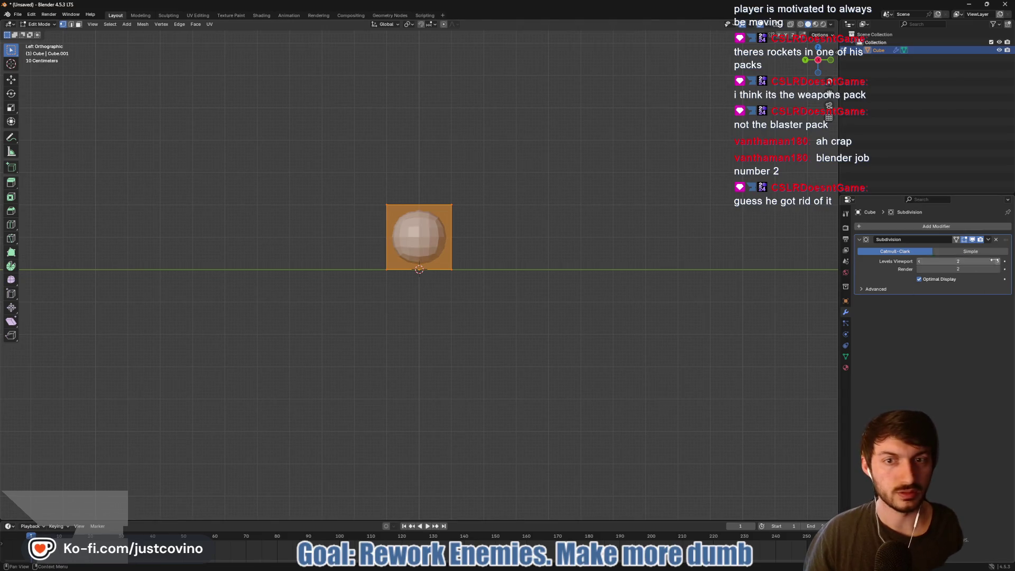
Add a centred loop cut across the cube and orbit to an angled view
key(ctrl+r)
click(426, 205)
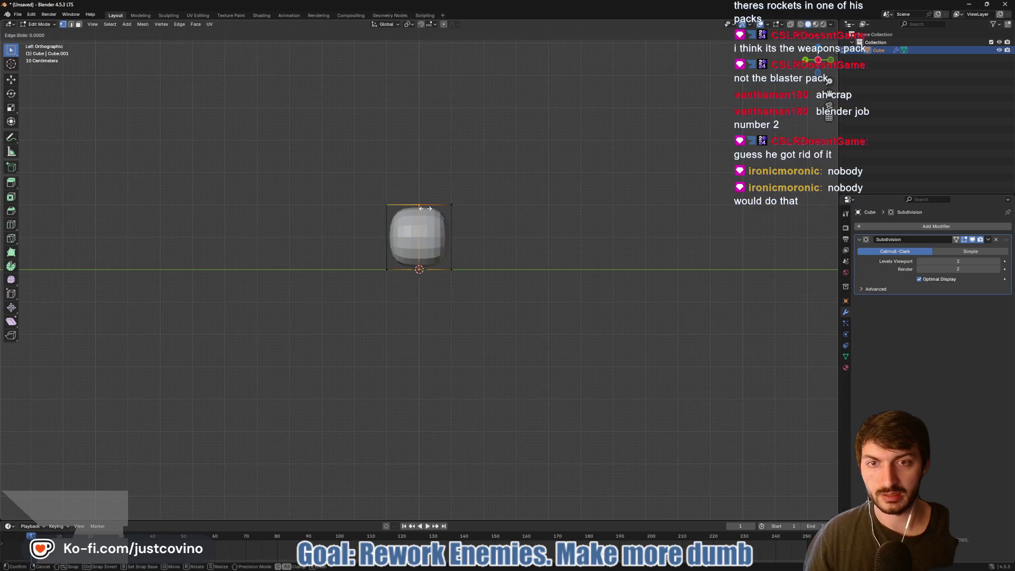
right_click(426, 209)
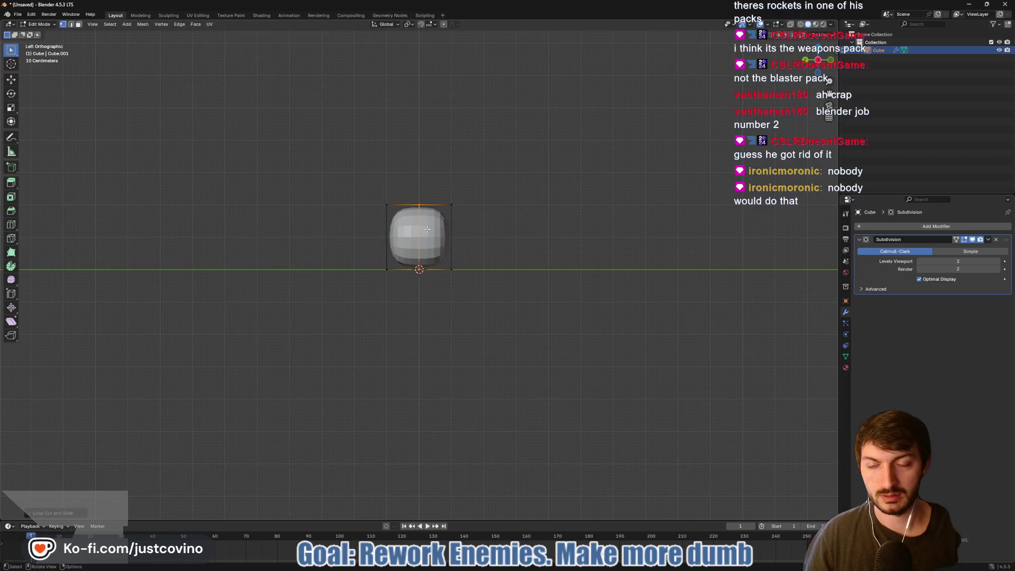
drag(490, 238, 487, 276)
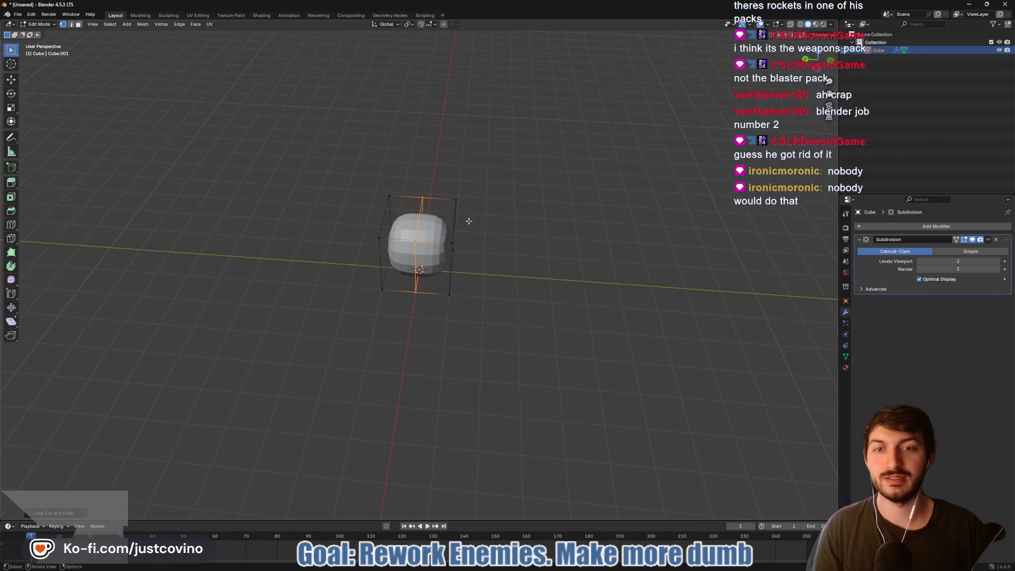
drag(490, 275, 451, 246)
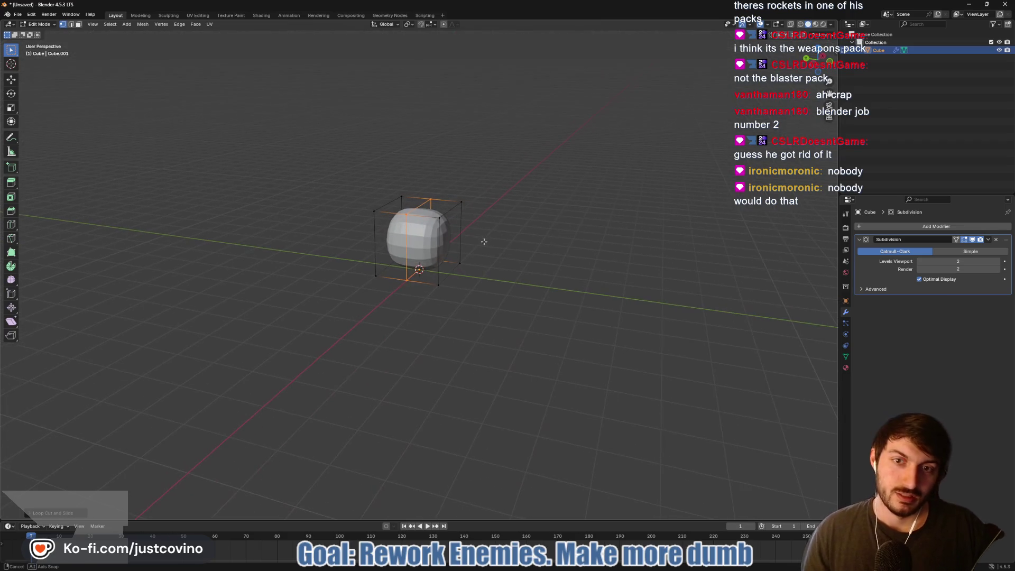
Lengthen the body by moving its end face outward along Y
key(3)
click(454, 249)
key(g)
key(y)
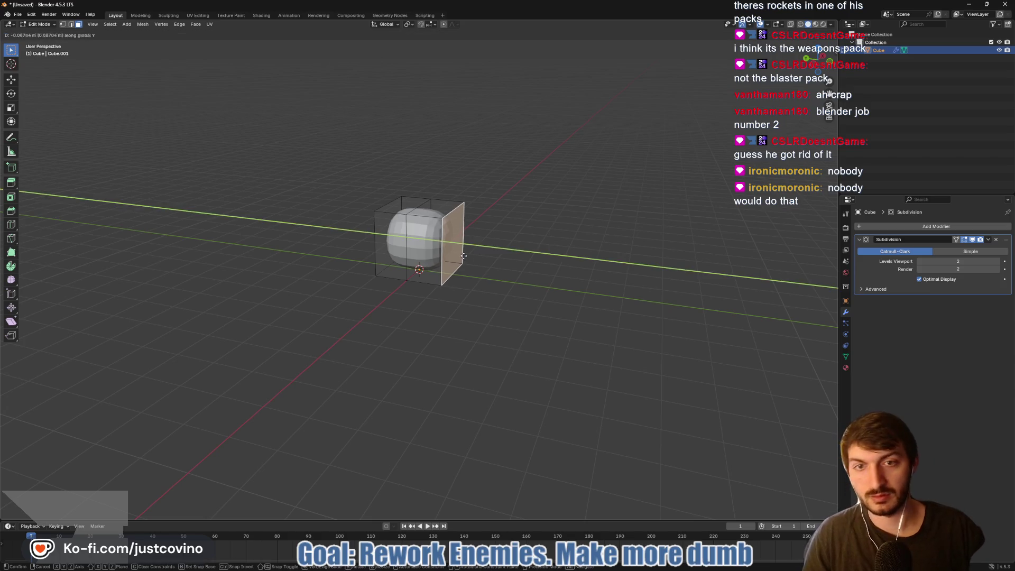
click(571, 309)
drag(571, 310, 591, 296)
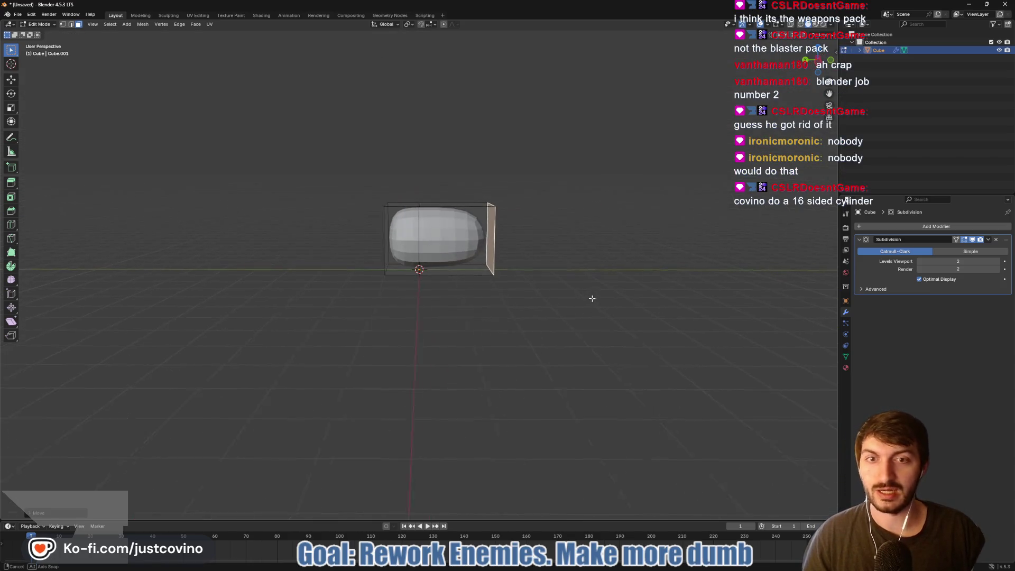
Shift a vertical edge of the mesh to adjust its profile
key(2)
click(417, 239)
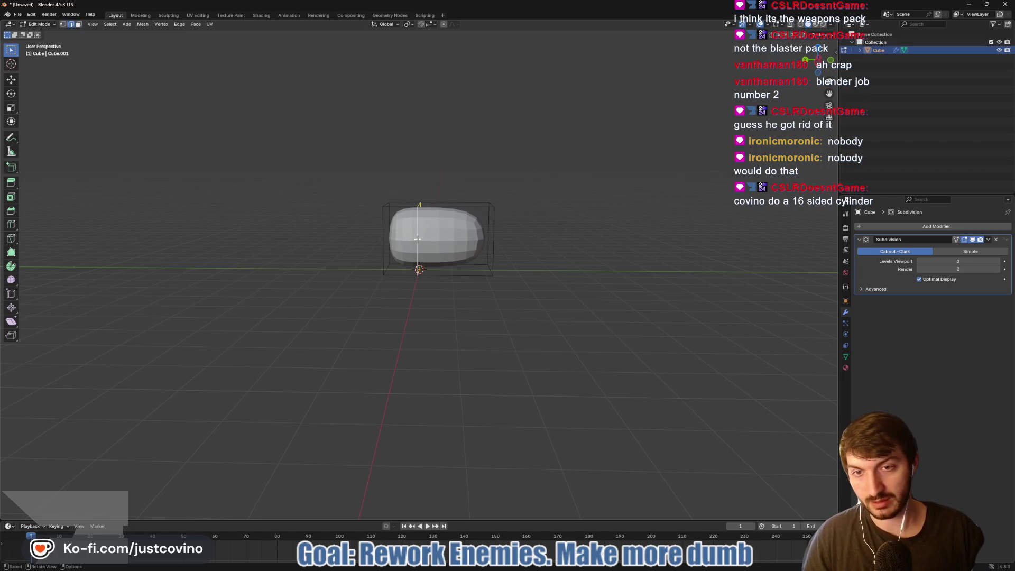
key(g)
click(408, 239)
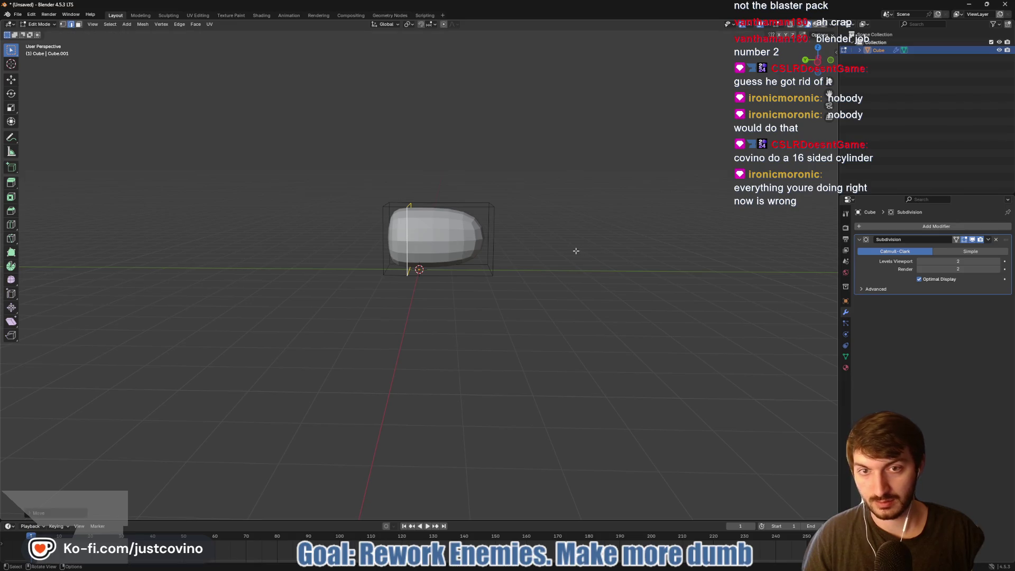
drag(575, 249, 511, 263)
Scale down the far end face to taper the body, and sketch a rocket outline
key(3)
click(473, 267)
key(s)
click(526, 302)
mouse_move(527, 302)
mouse_down()
mouse_move(588, 285)
mouse_move(527, 280)
mouse_move(507, 283)
mouse_move(513, 293)
mouse_up()
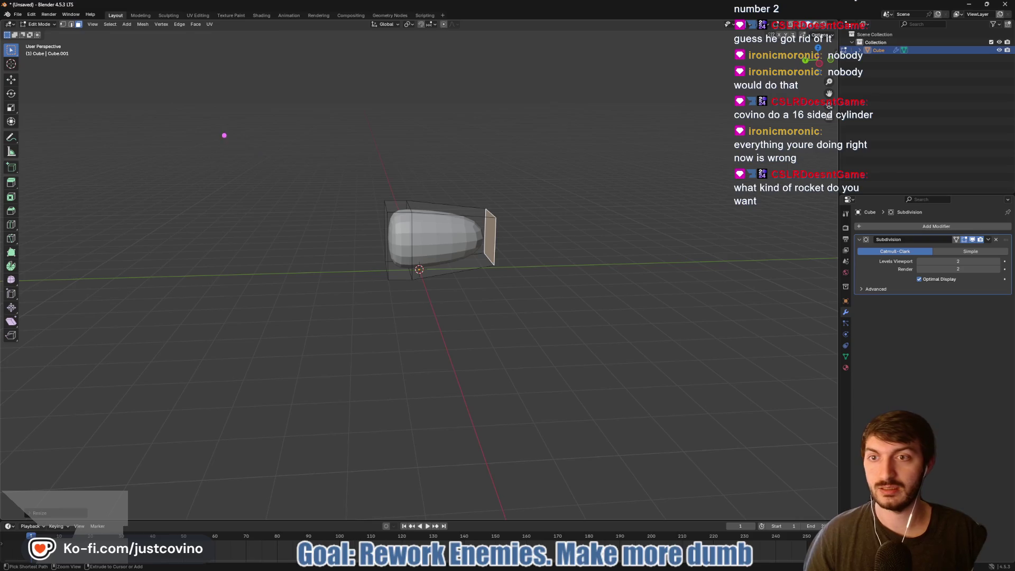
drag(209, 106, 313, 113)
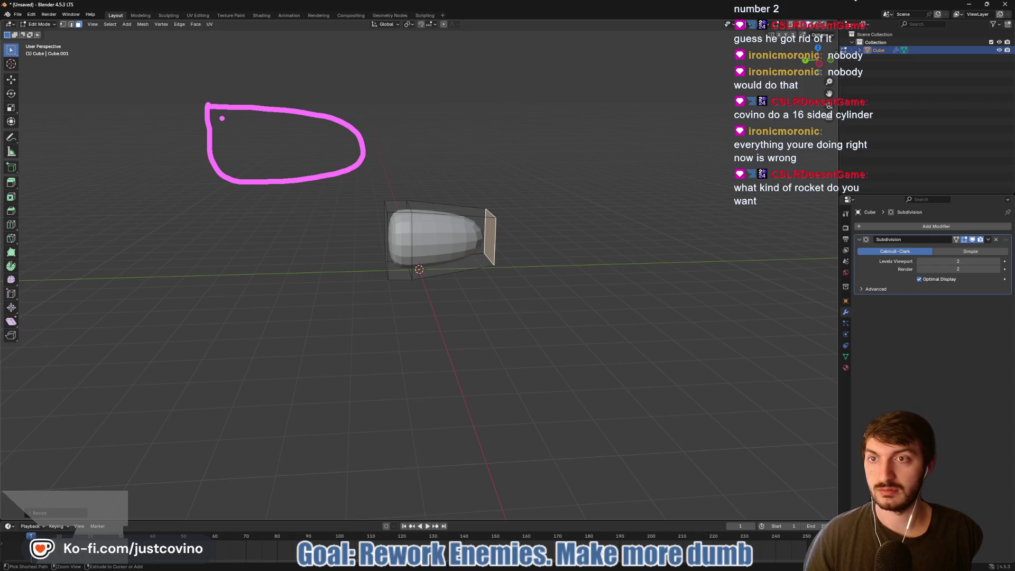
Add a fin to the rocket sketch, then erase it and orbit the bullet mesh
drag(222, 118, 247, 110)
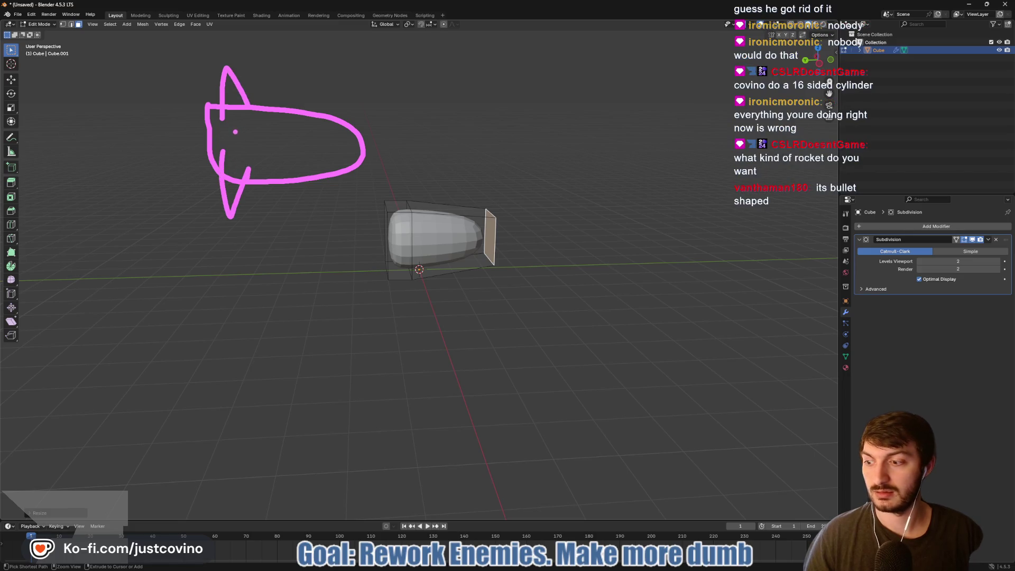
key(Escape)
mouse_move(577, 256)
mouse_down()
mouse_move(537, 248)
mouse_move(573, 258)
mouse_up()
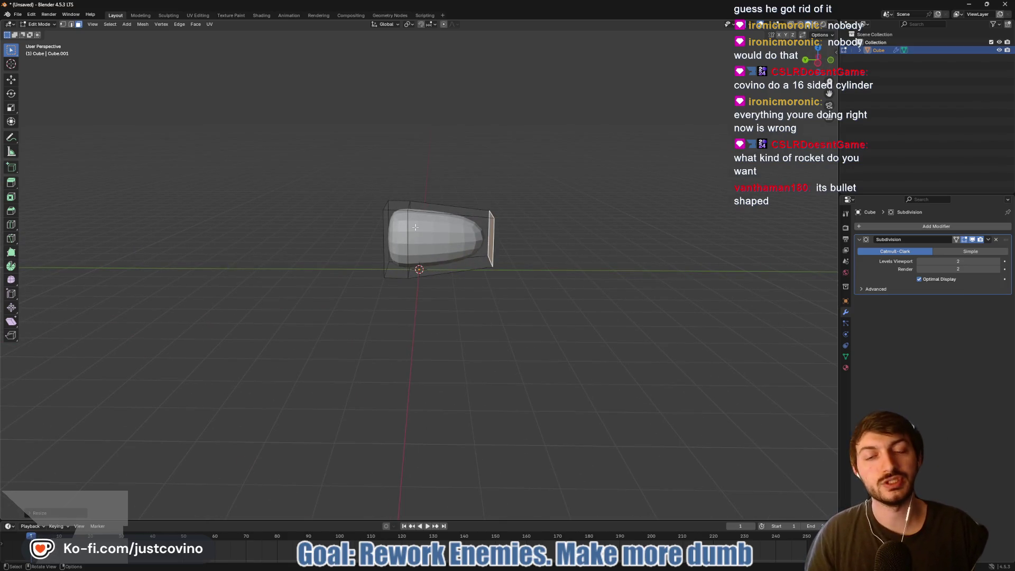
Pull the bullet's back face further out along the Y axis
mouse_move(409, 228)
mouse_down()
mouse_move(544, 259)
mouse_move(348, 247)
mouse_up()
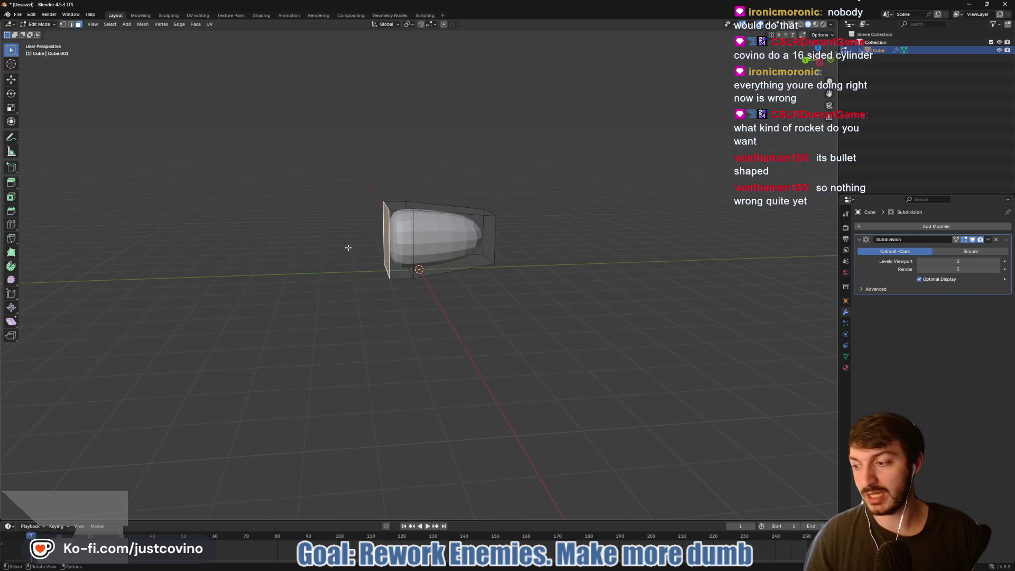
key(g)
key(y)
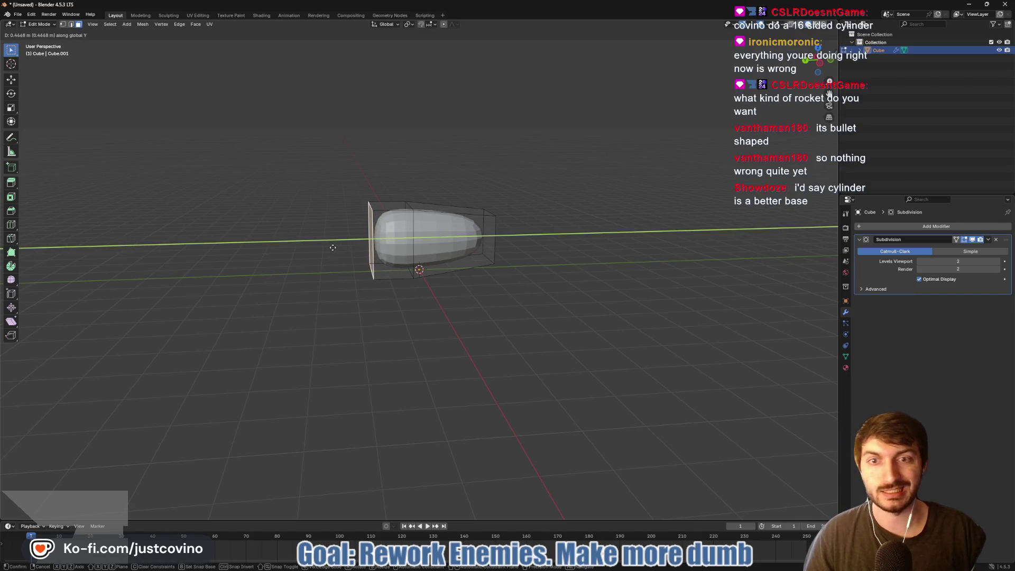
click(331, 248)
mouse_move(530, 240)
mouse_down()
mouse_move(510, 237)
mouse_move(493, 254)
mouse_move(503, 259)
mouse_up()
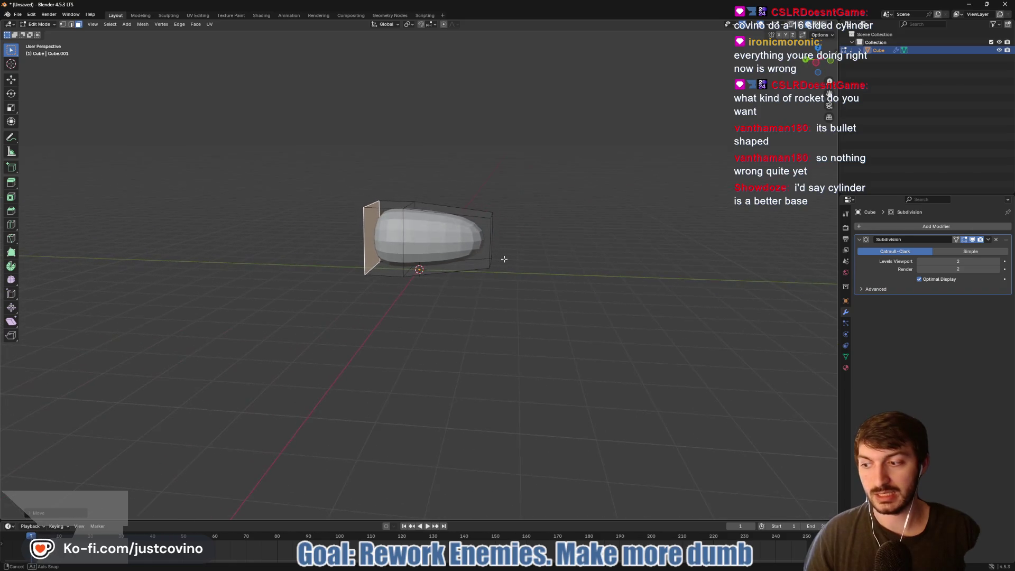
Try a loop cut across the bullet, then undo it
key(ctrl+r)
click(447, 214)
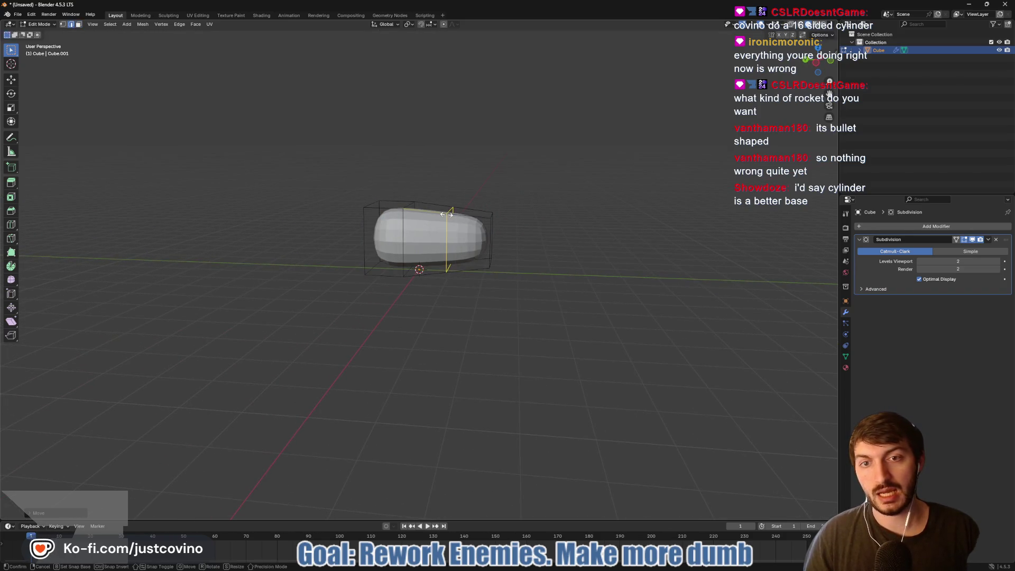
mouse_move(446, 214)
mouse_down()
mouse_move(418, 210)
mouse_move(471, 212)
mouse_move(424, 210)
mouse_up()
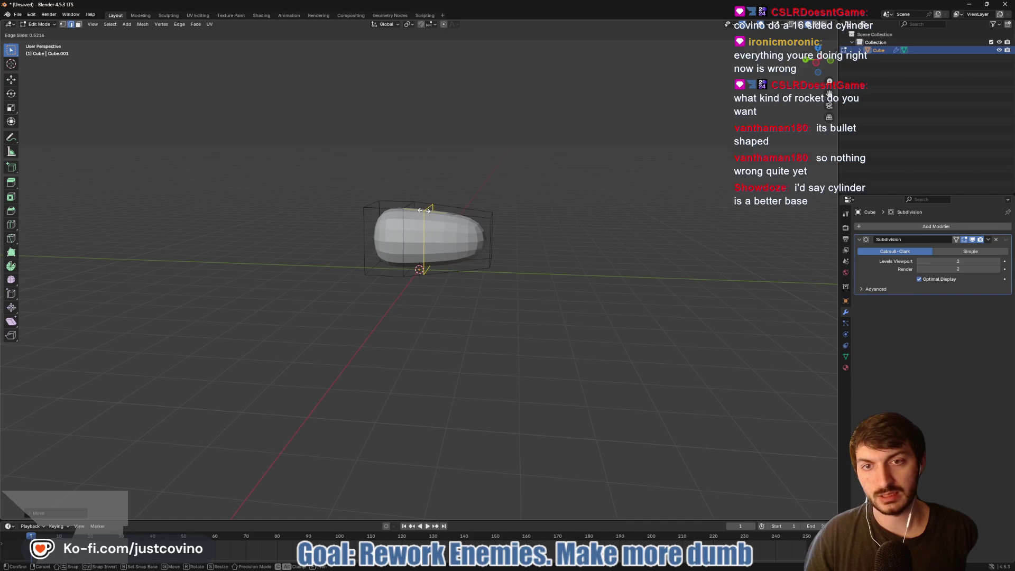
click(427, 210)
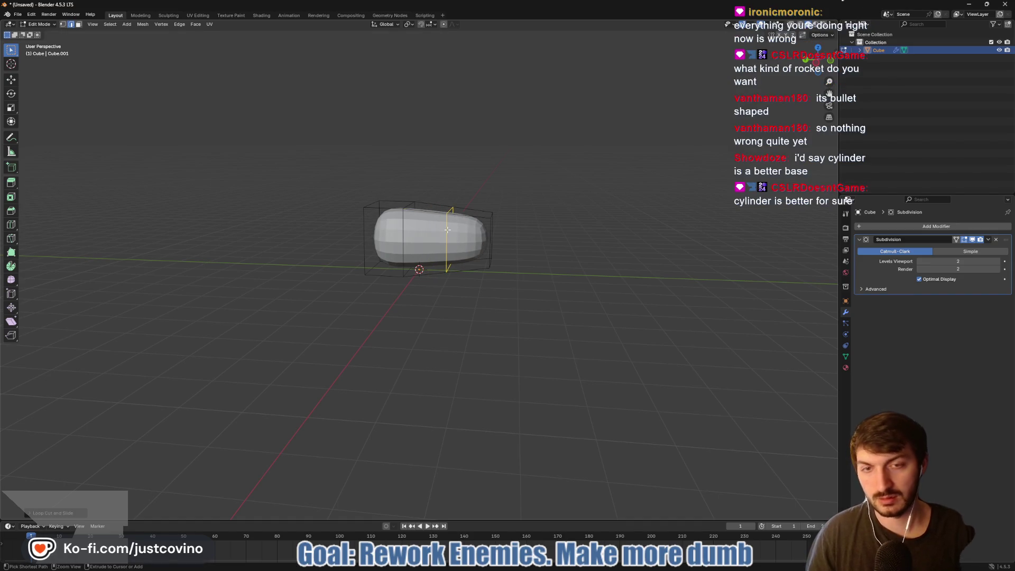
key(ctrl+z)
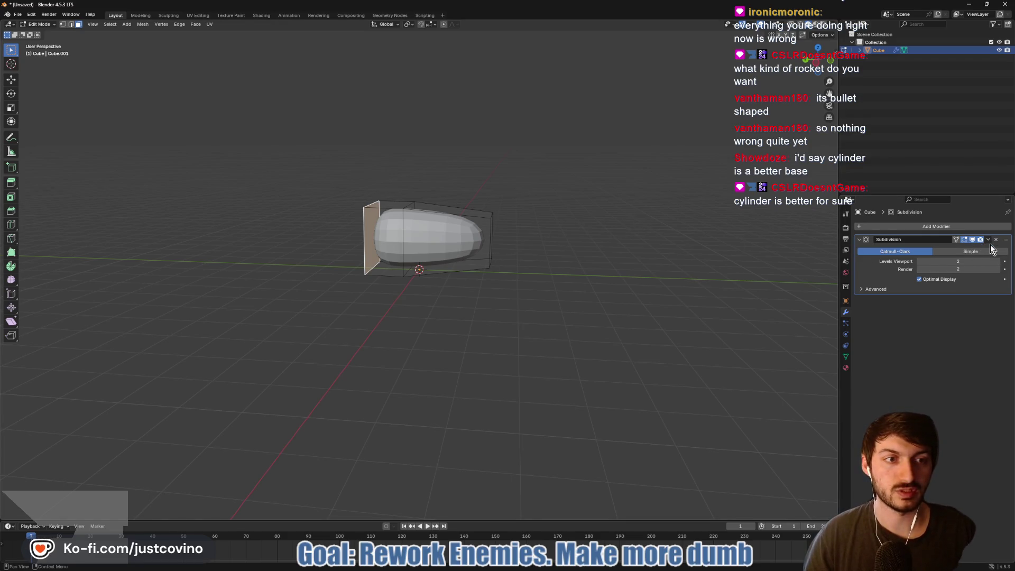
Apply the Subdivision modifier in Object Mode, then return to Edit Mode
key(Tab)
key(ctrl+a)
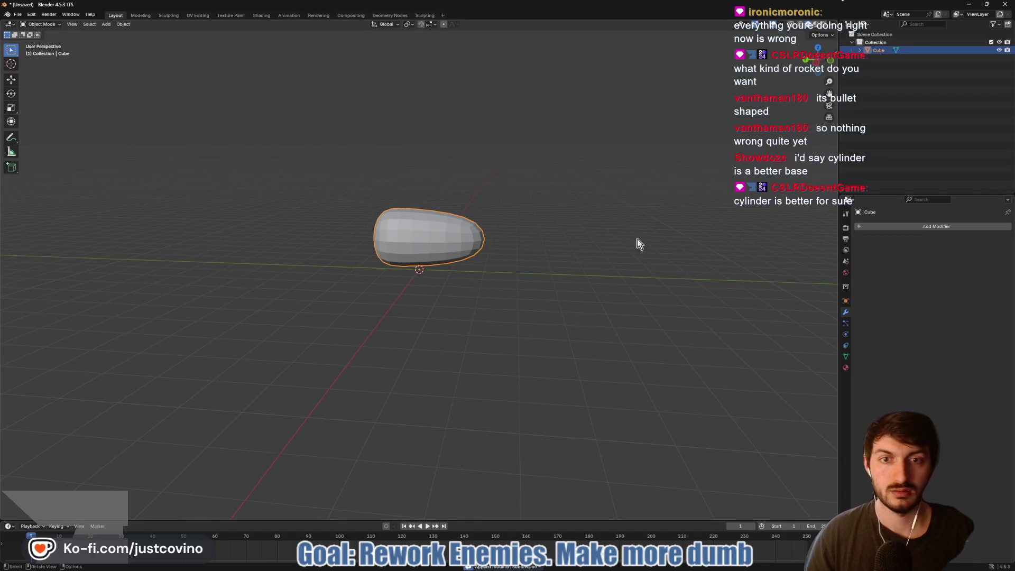
key(Tab)
Select two neighbouring faces on the bullet's side where the fin will go
mouse_move(442, 264)
mouse_down()
mouse_move(524, 277)
mouse_move(502, 270)
mouse_up()
scroll(440, 260, up, 3)
drag(440, 260, 401, 227)
shift+click(384, 217)
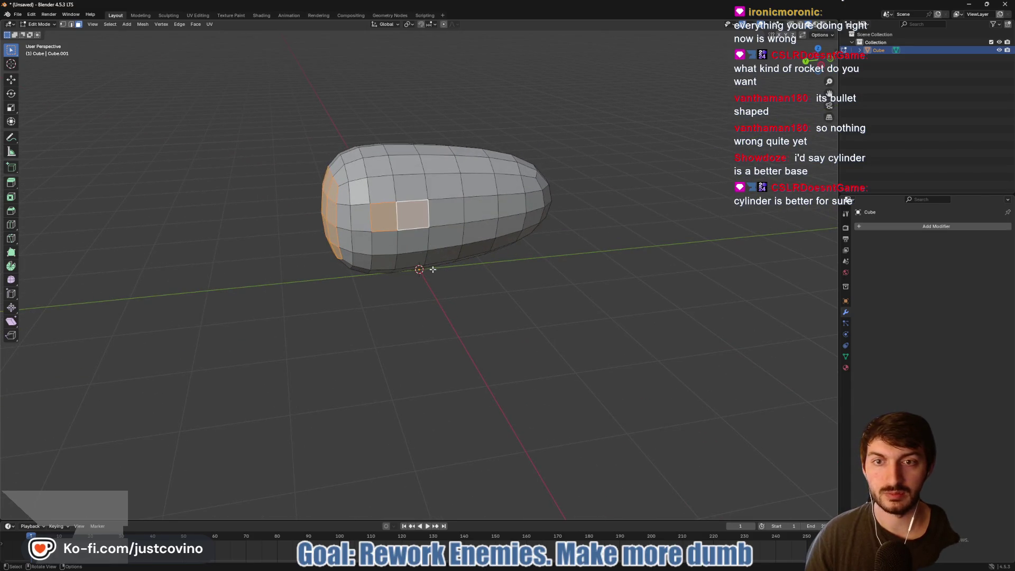
click(411, 259)
click(384, 217)
click(418, 221)
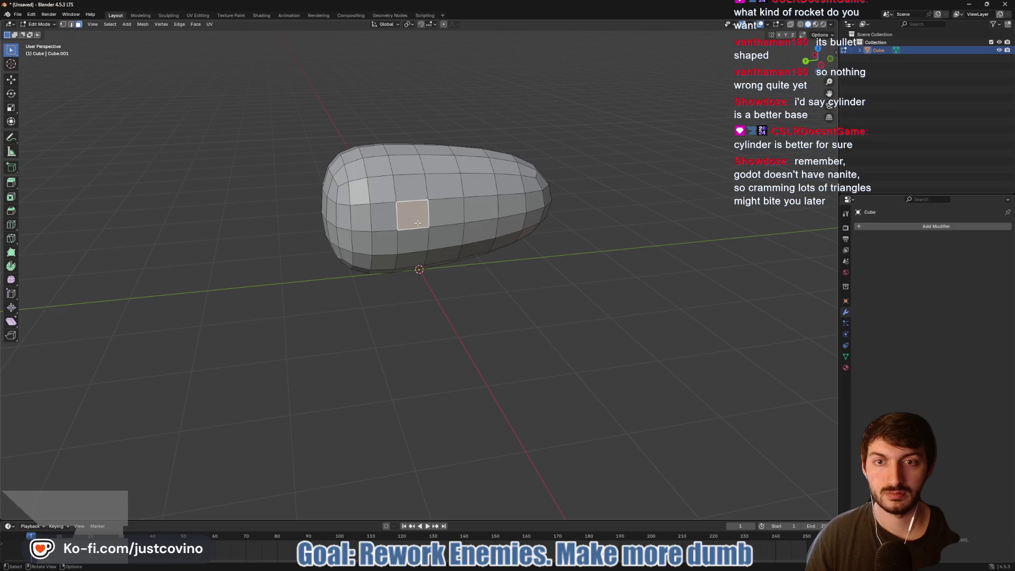
shift+click(376, 221)
mouse_move(376, 221)
mouse_down()
mouse_move(421, 255)
mouse_move(419, 266)
mouse_move(401, 277)
mouse_move(287, 272)
mouse_move(324, 255)
mouse_up()
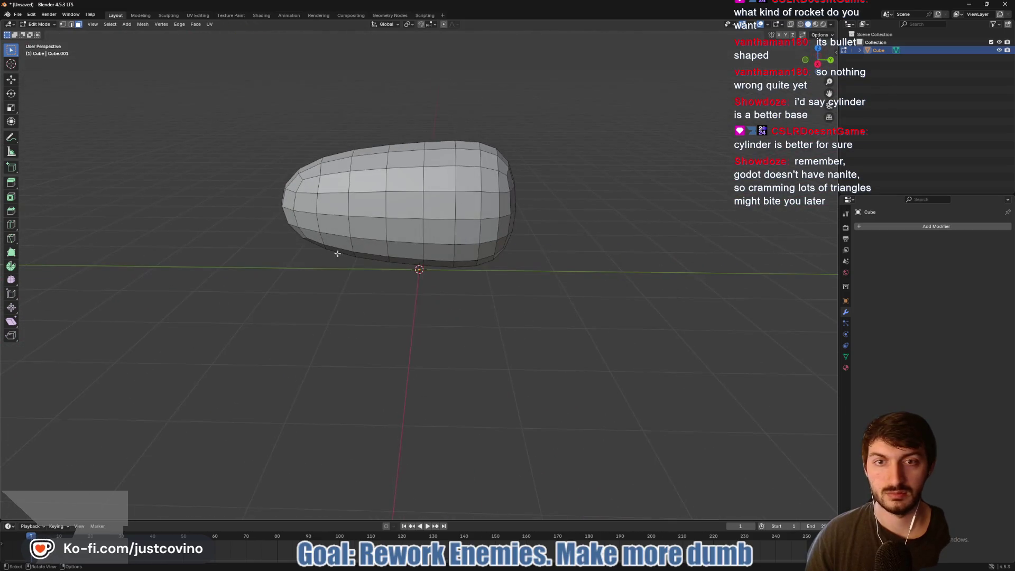
click(439, 207)
shift+click(469, 205)
mouse_move(570, 237)
mouse_down()
mouse_move(471, 245)
mouse_move(545, 220)
mouse_move(462, 222)
mouse_up()
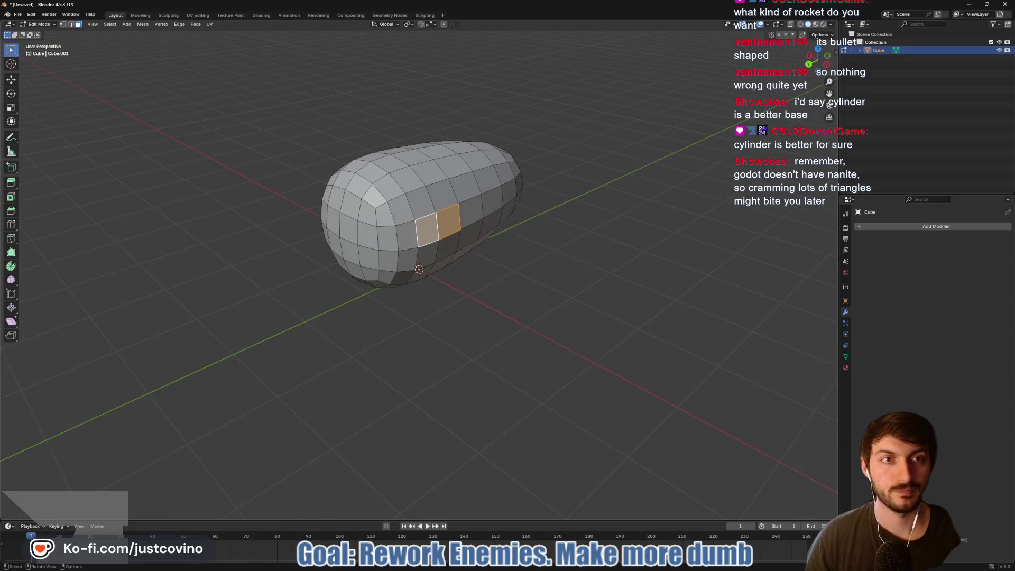
drag(537, 249, 557, 245)
Turn off Y-axis mirroring in the header so edits affect only one side
key(g)
key(x)
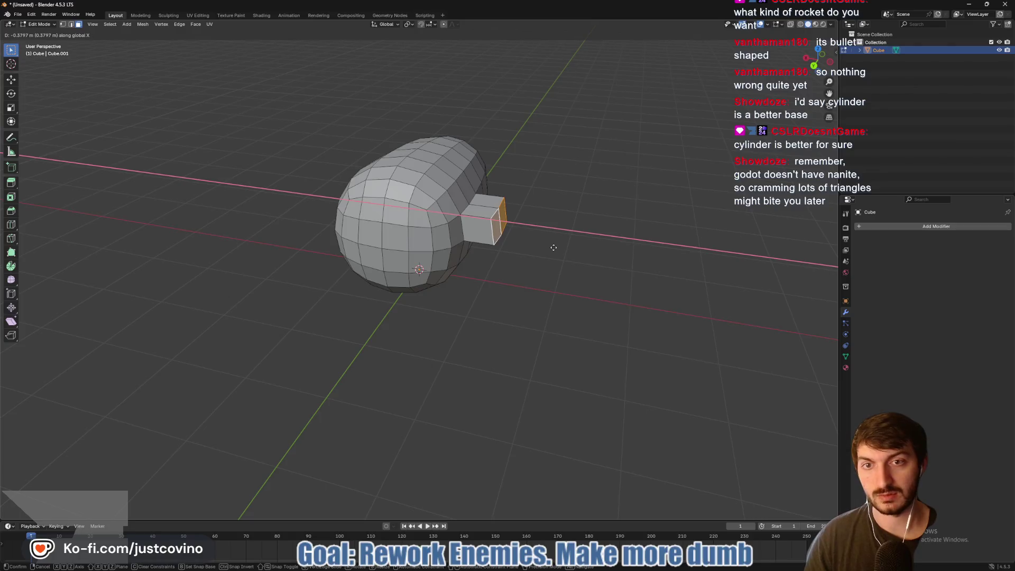
right_click(552, 247)
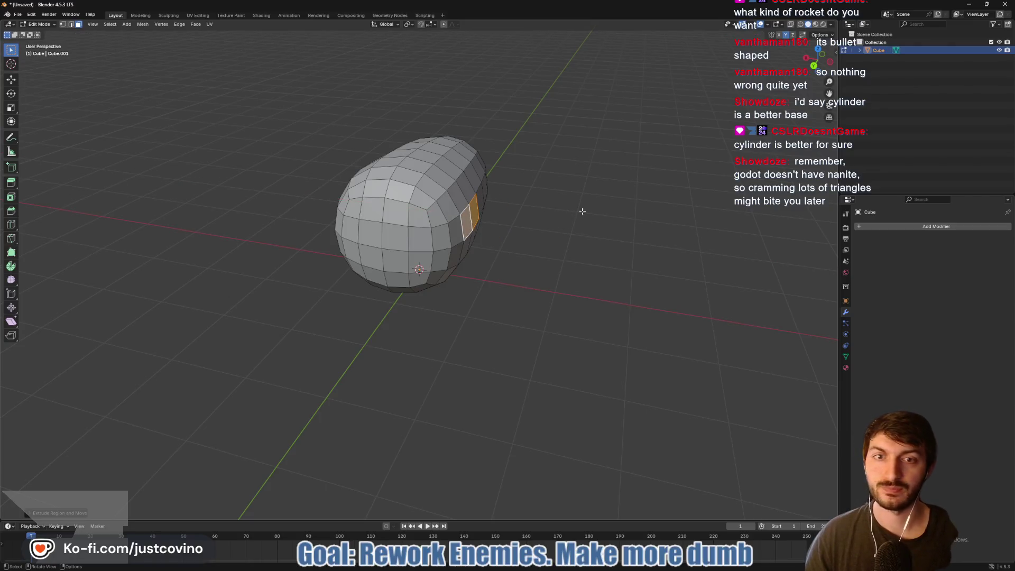
click(785, 34)
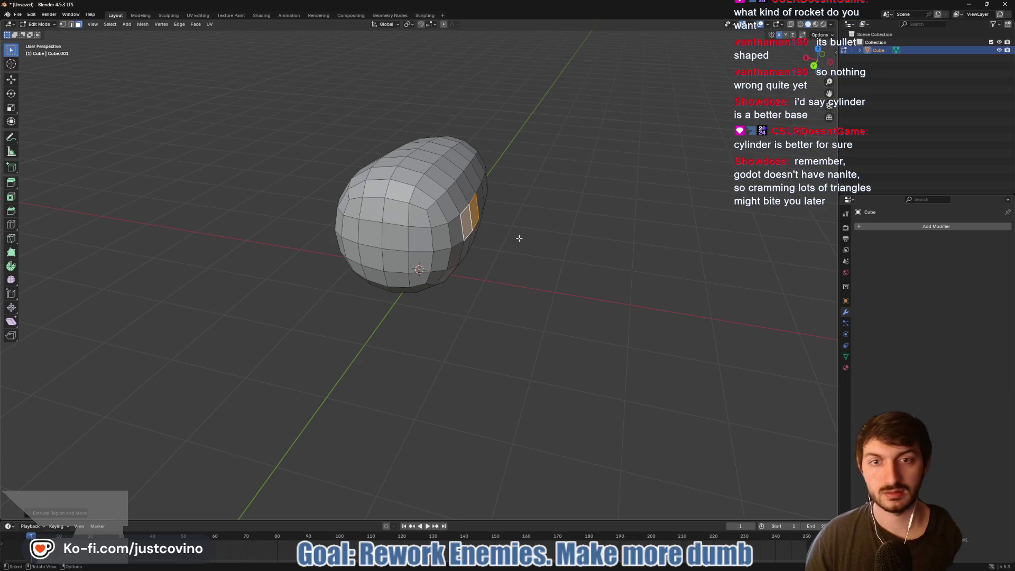
key(e)
key(x)
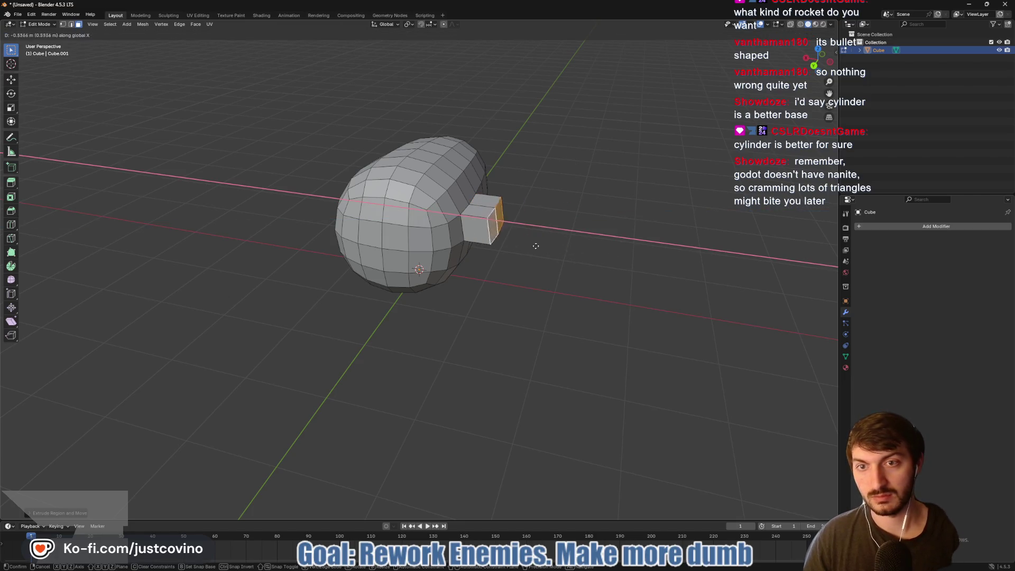
right_click(625, 263)
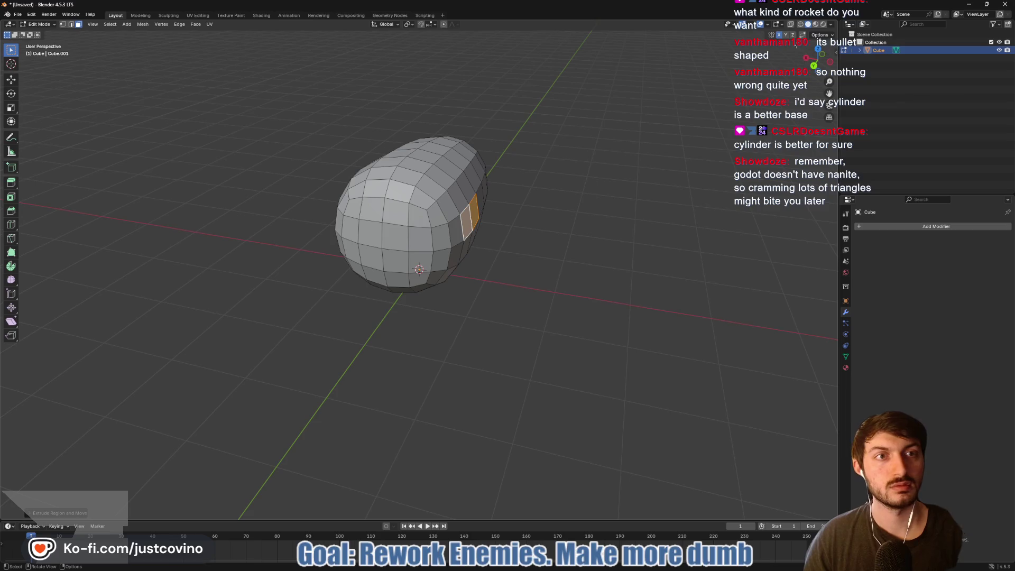
click(779, 35)
Extrude the two selected faces along X into a rectangular block
key(e)
key(x)
right_click(591, 257)
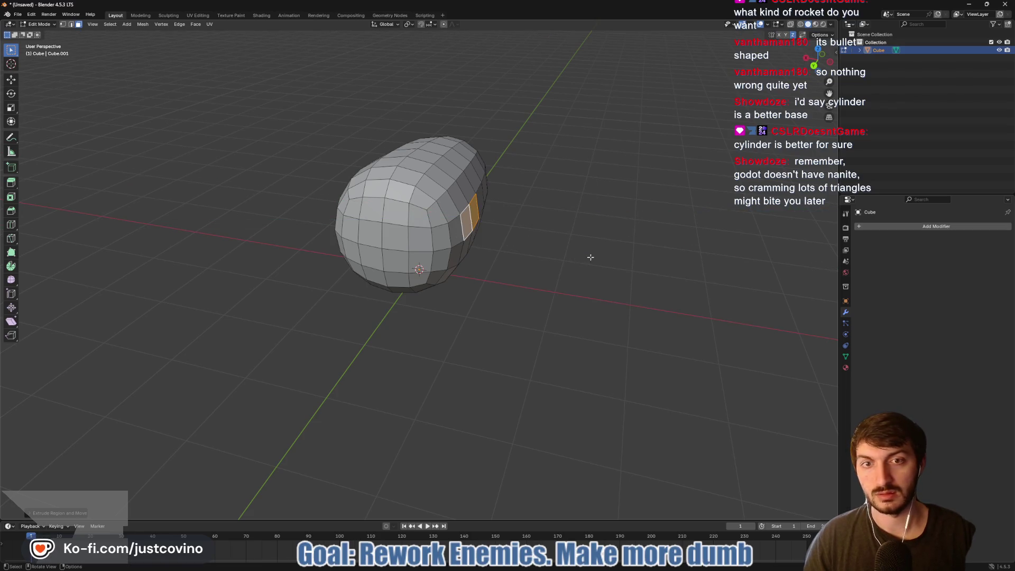
key(e)
key(x)
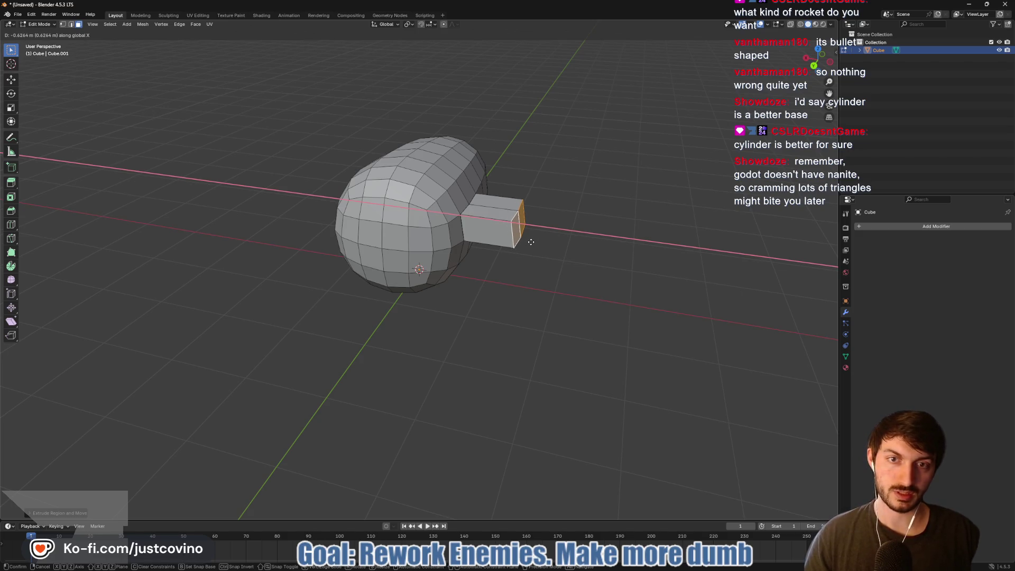
click(536, 246)
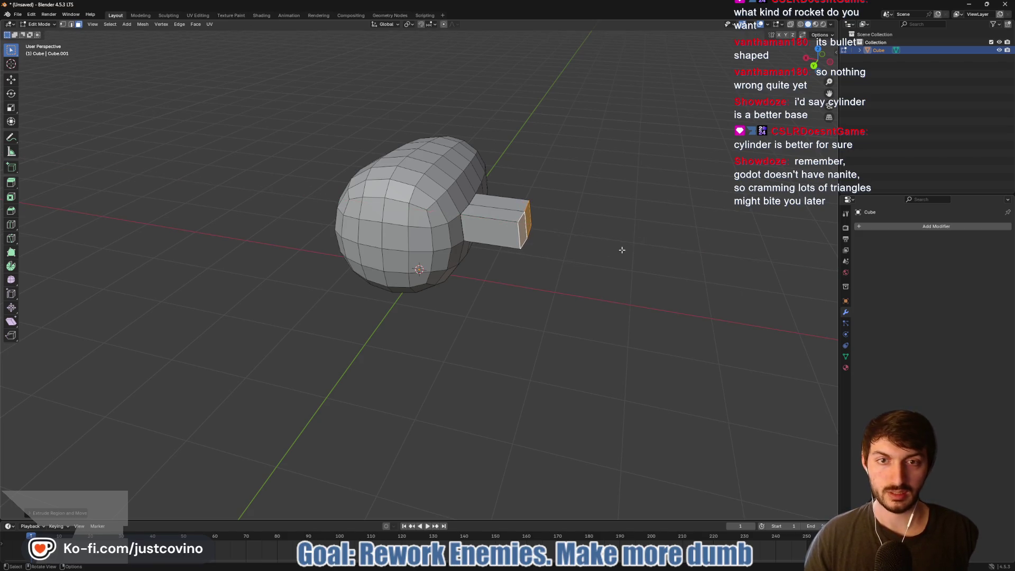
Select an edge of the block and move the fin's end along X
key(2)
click(380, 248)
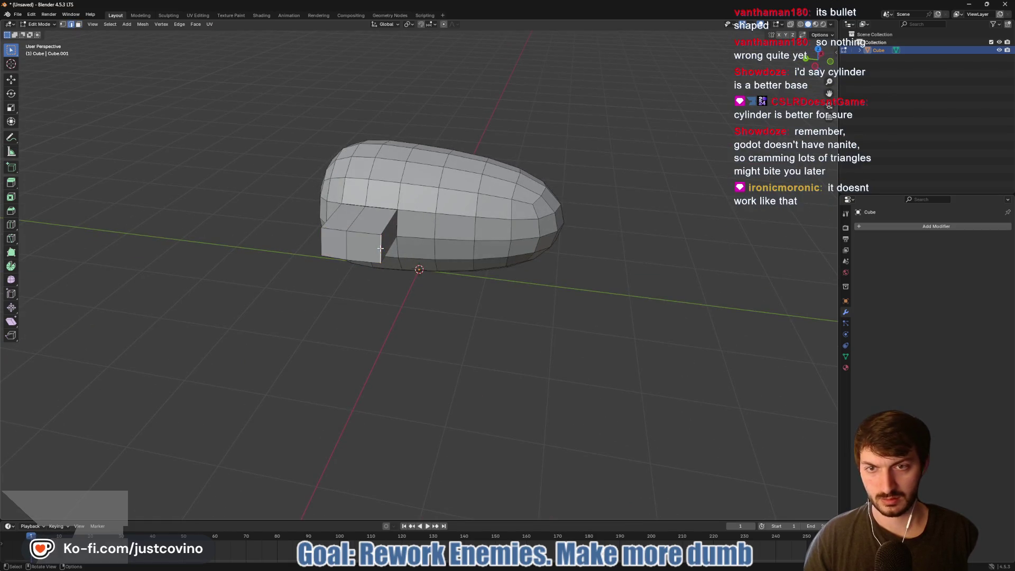
mouse_move(420, 258)
mouse_down()
mouse_move(357, 252)
mouse_move(309, 200)
mouse_up()
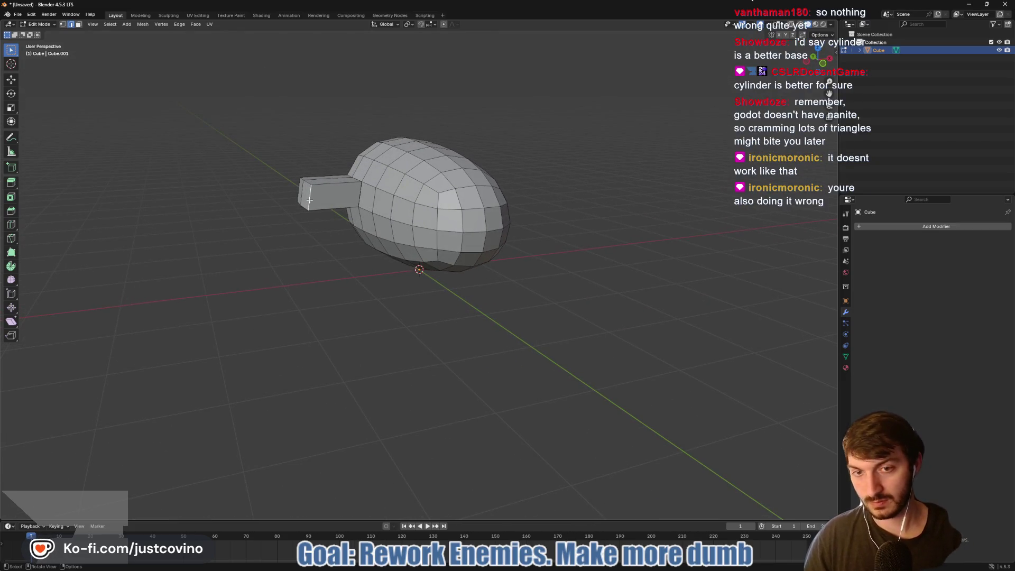
key(g)
key(x)
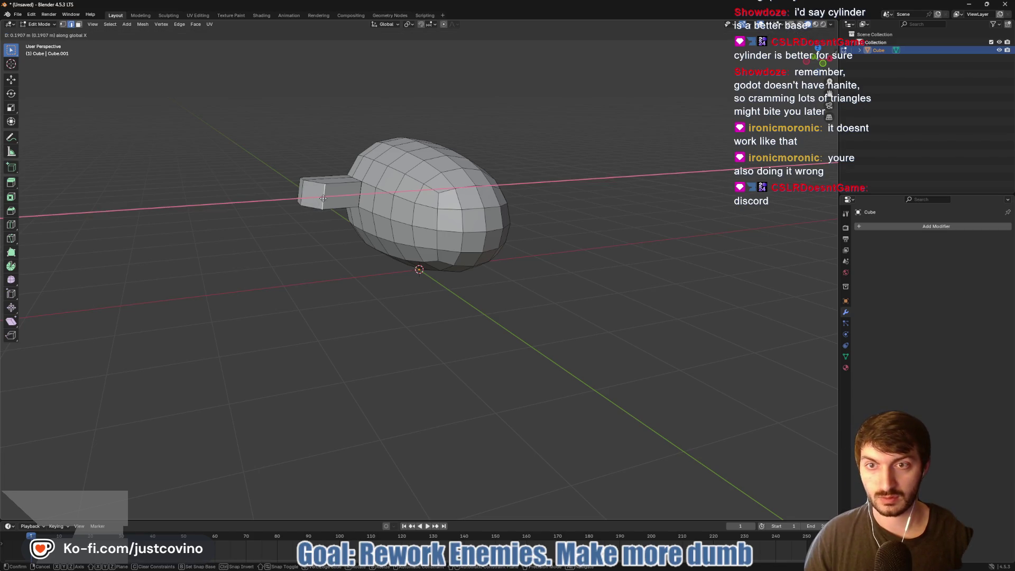
click(325, 198)
drag(325, 198, 464, 232)
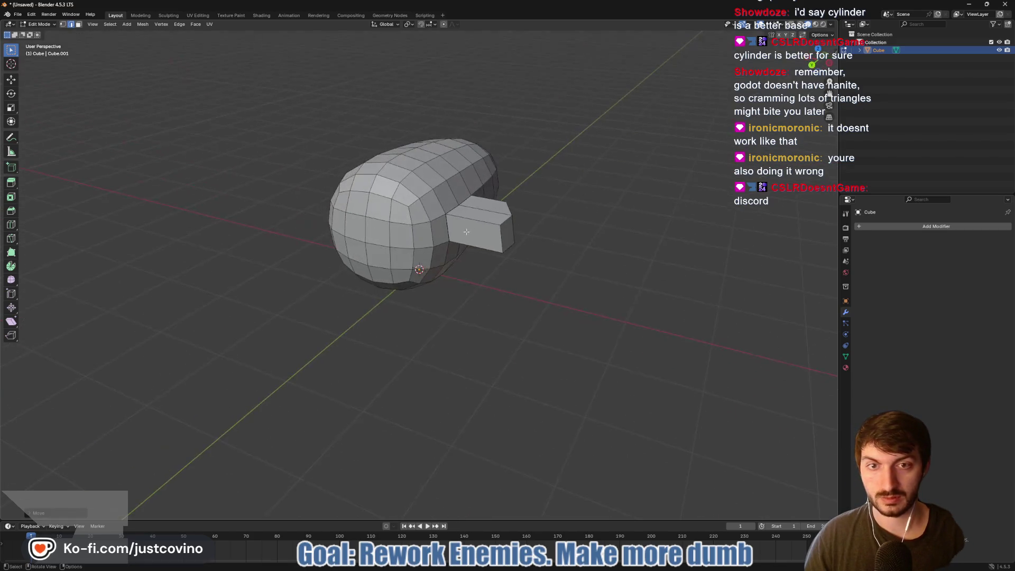
click(818, 49)
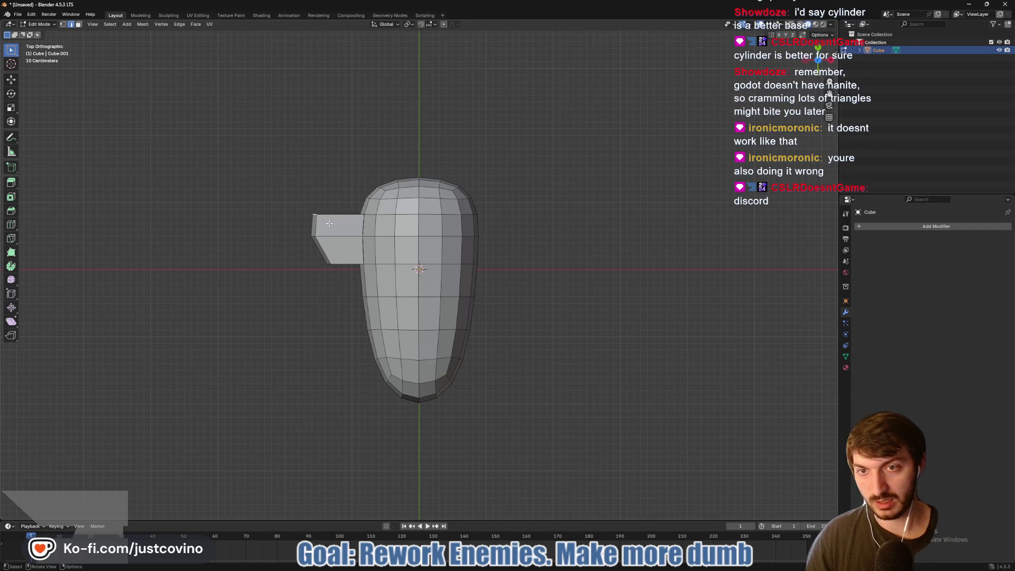
Move the side block along X, then push its outer face back toward the body
key(g)
key(x)
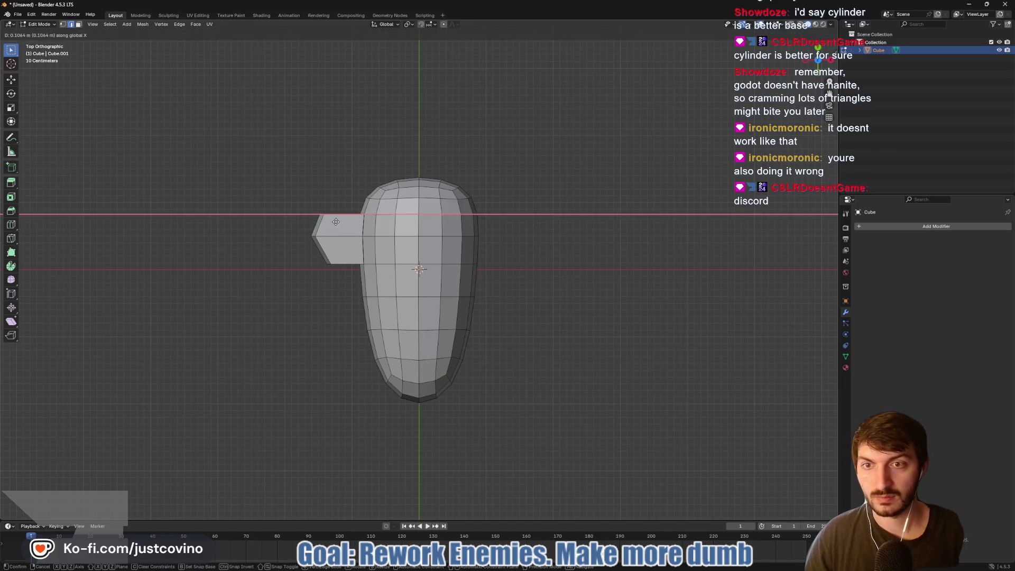
click(315, 216)
drag(366, 241, 421, 243)
click(421, 260)
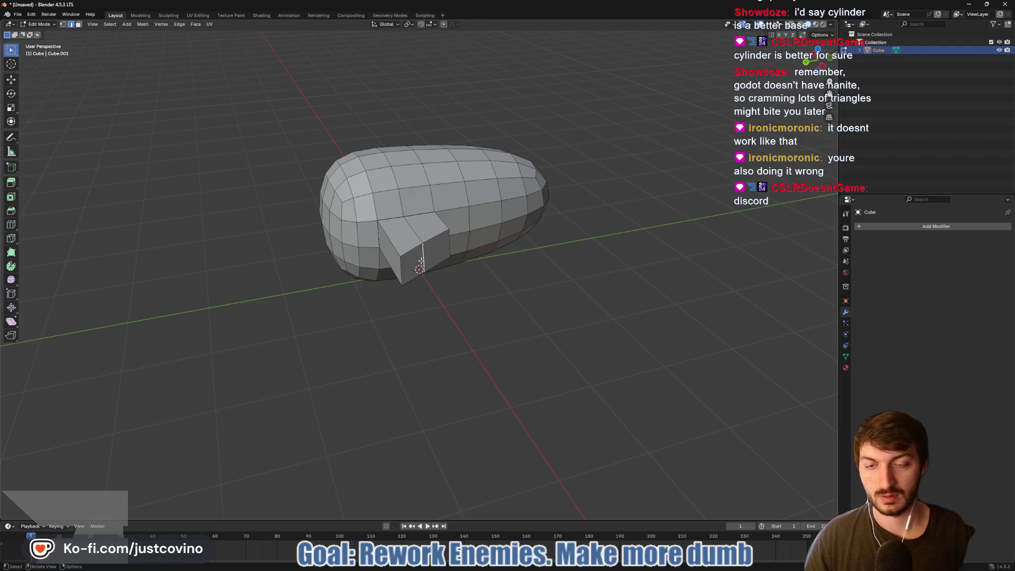
click(429, 243)
key(g)
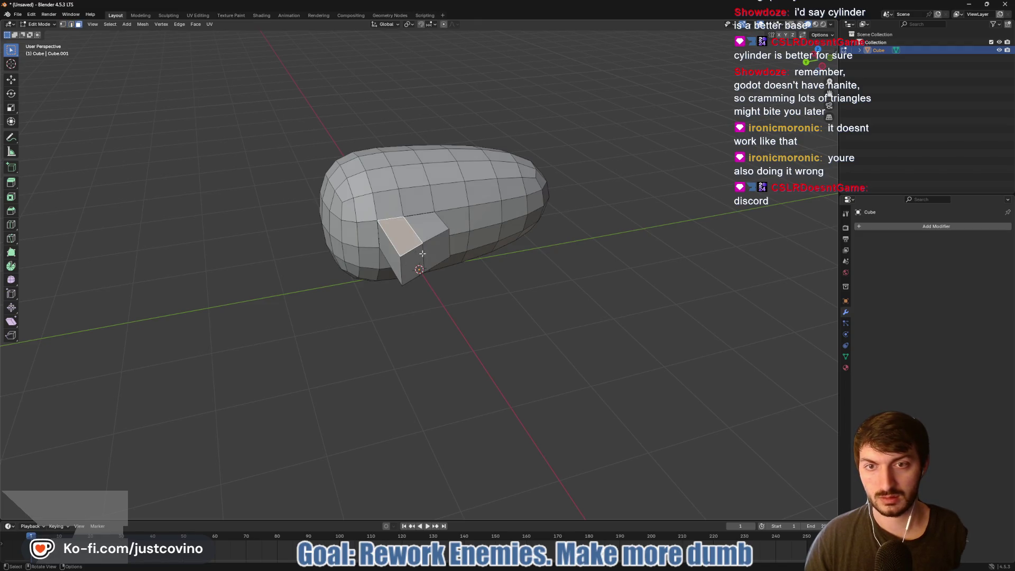
click(422, 232)
mouse_move(423, 232)
mouse_down()
mouse_move(463, 226)
mouse_move(455, 192)
mouse_move(338, 217)
mouse_up()
Extrude the outer face and scale it along Z into a thin, flat fin
key(e)
click(460, 212)
key(s)
key(z)
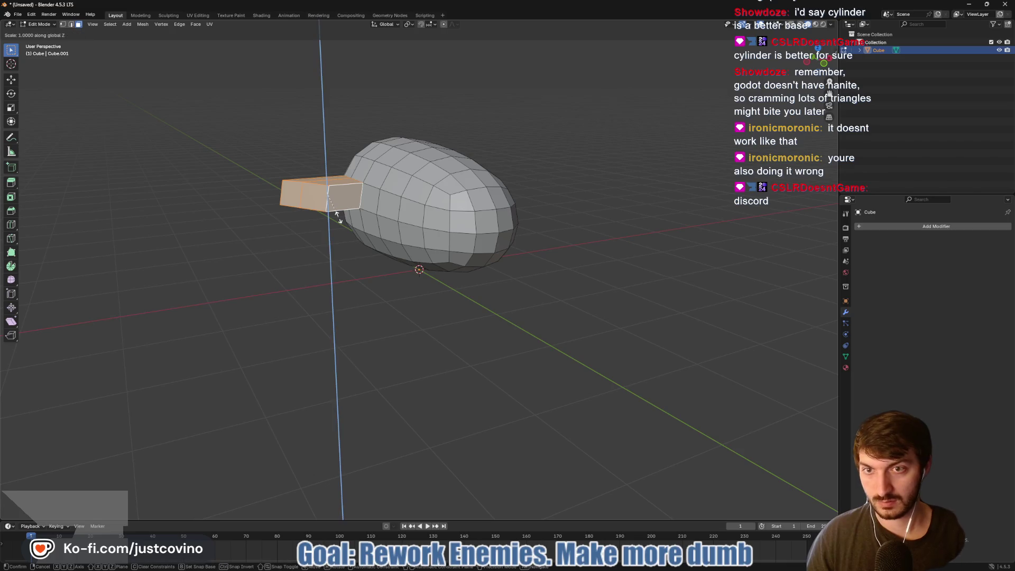
click(333, 212)
mouse_move(333, 211)
mouse_down()
mouse_move(521, 256)
mouse_move(528, 278)
mouse_move(560, 291)
mouse_up()
mouse_move(608, 260)
mouse_down()
mouse_move(465, 232)
mouse_move(606, 222)
mouse_move(422, 215)
mouse_up()
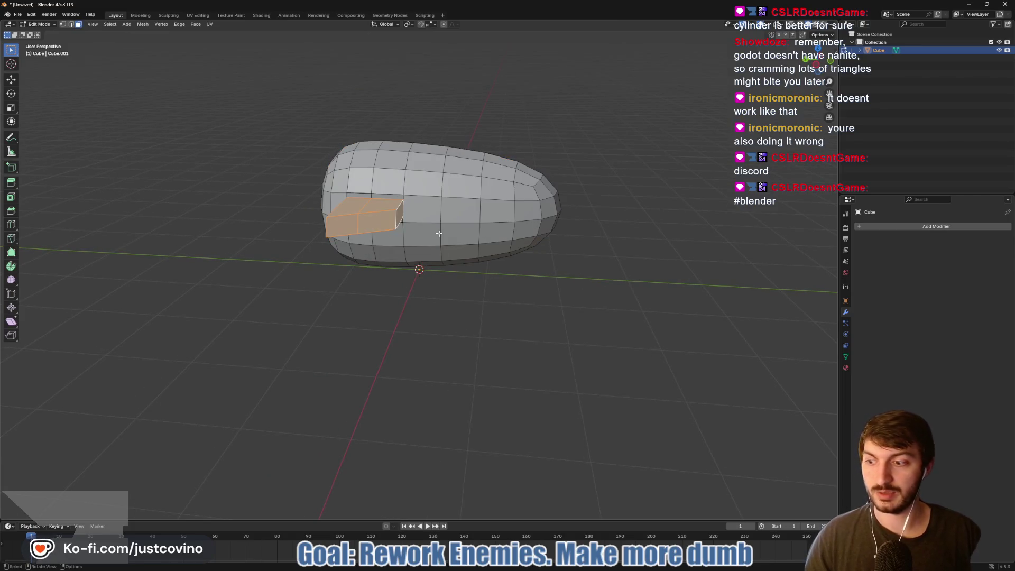
Turn on X-ray, switch to back view, and box-select the body's left half
key(Tab)
mouse_move(524, 253)
mouse_down()
mouse_move(432, 278)
mouse_move(558, 238)
mouse_up()
key(Tab)
mouse_move(477, 280)
mouse_down()
mouse_move(581, 264)
mouse_move(573, 270)
mouse_up()
key(alt+z)
click(821, 66)
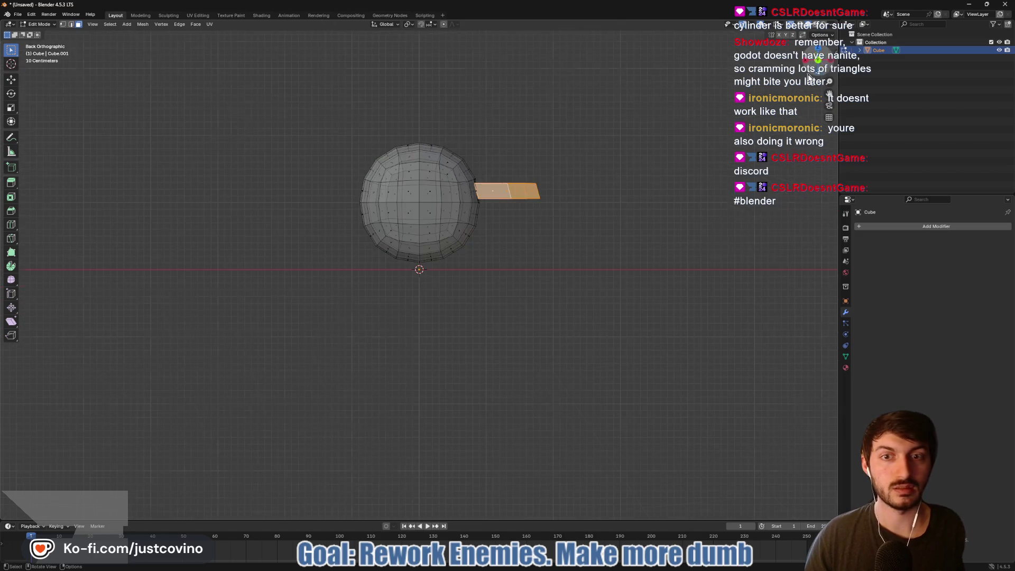
mouse_move(420, 112)
mouse_down()
mouse_move(417, 267)
mouse_move(280, 297)
mouse_move(281, 306)
mouse_up()
Delete the faces of the body's left half and turn X-ray off
key(x)
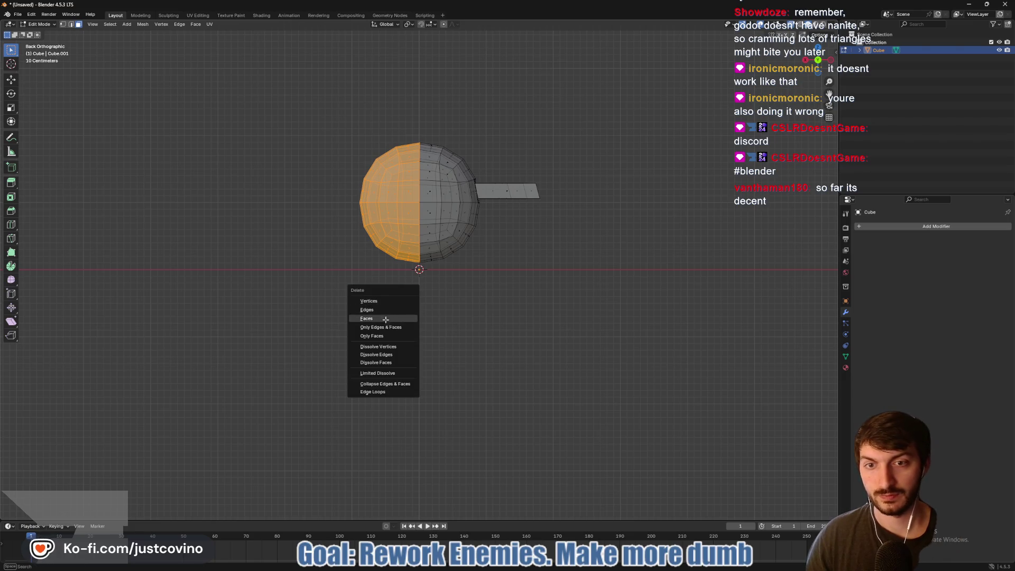
click(385, 319)
key(Tab)
drag(547, 274, 582, 316)
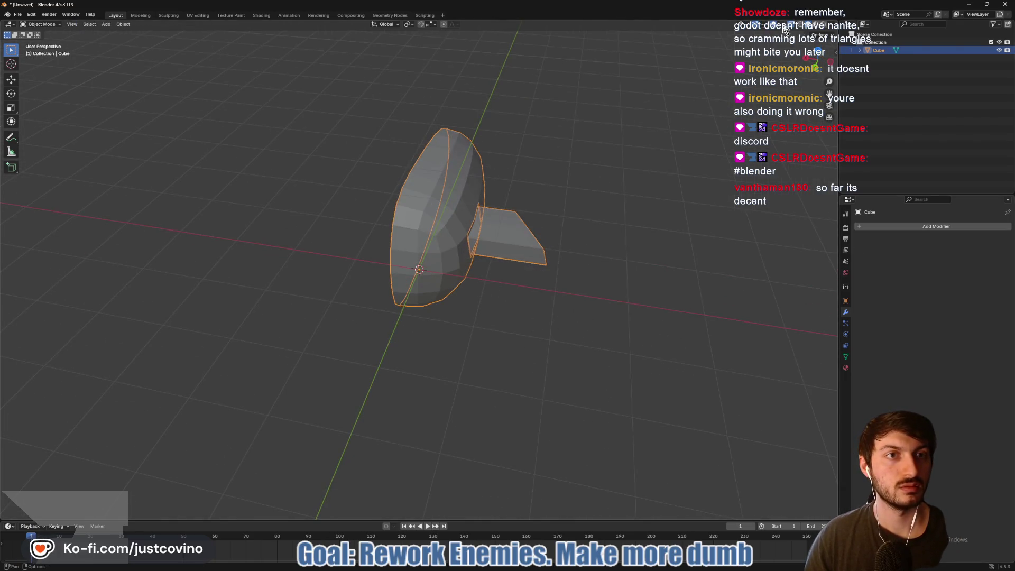
key(alt+z)
Add a Mirror modifier and raise its Merge distance to weld the seam
click(880, 226)
mouse_move(868, 224)
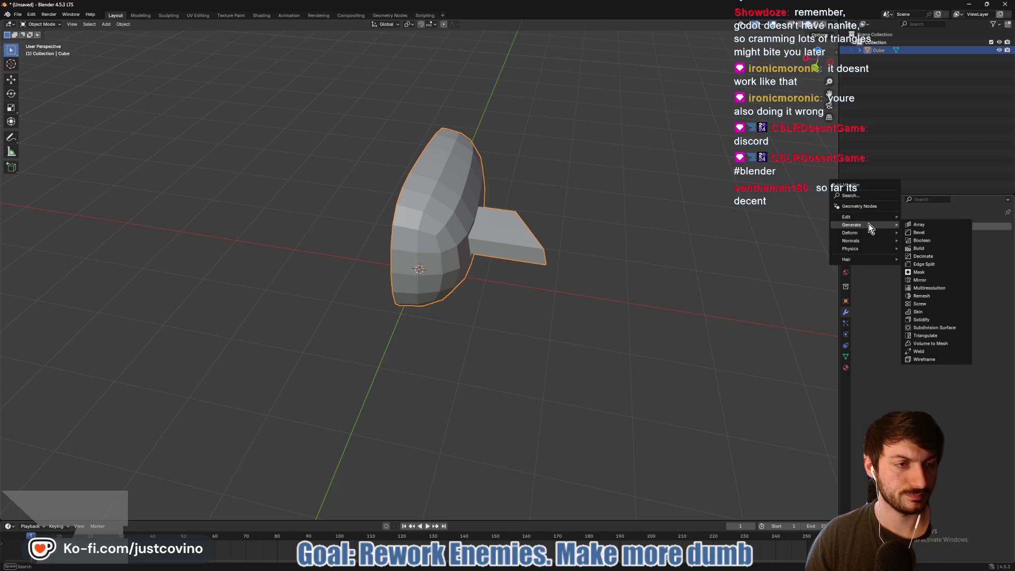
click(934, 285)
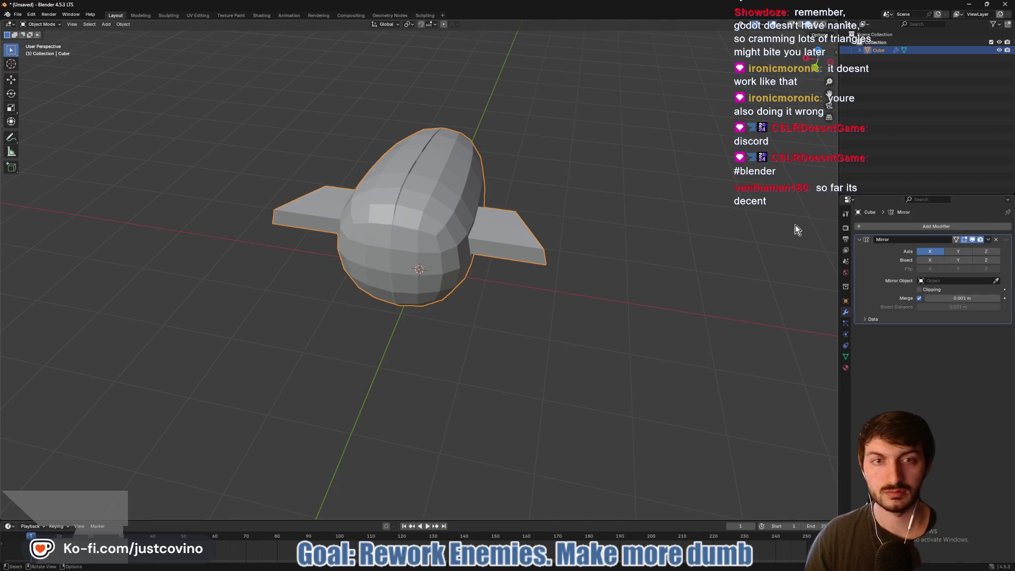
drag(959, 298, 972, 298)
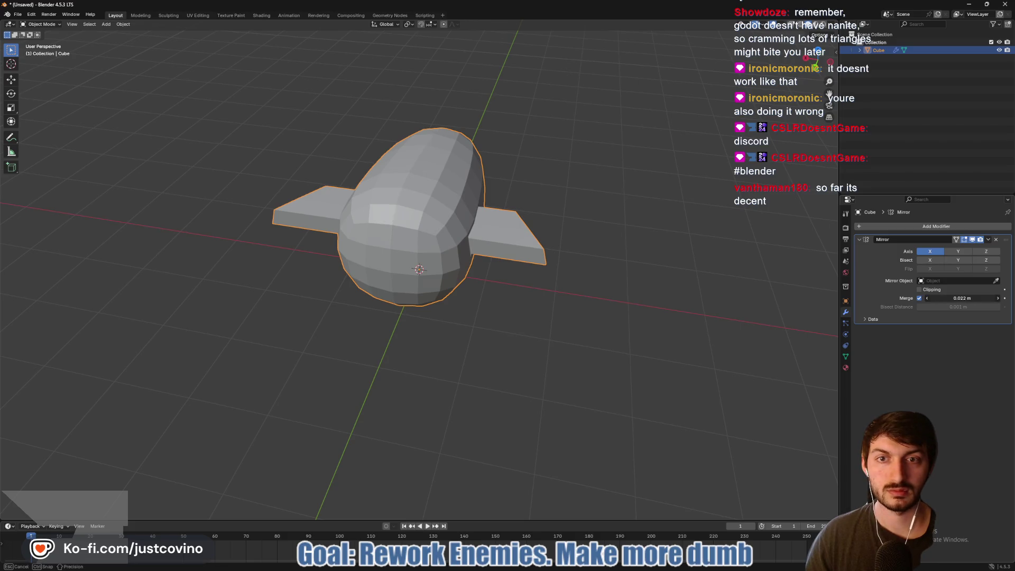
mouse_move(661, 272)
mouse_down()
mouse_move(620, 271)
mouse_move(525, 222)
mouse_move(534, 272)
mouse_move(603, 254)
mouse_move(598, 306)
mouse_move(629, 301)
mouse_move(661, 275)
mouse_move(623, 294)
mouse_move(562, 301)
mouse_move(354, 127)
mouse_up()
drag(474, 275, 571, 295)
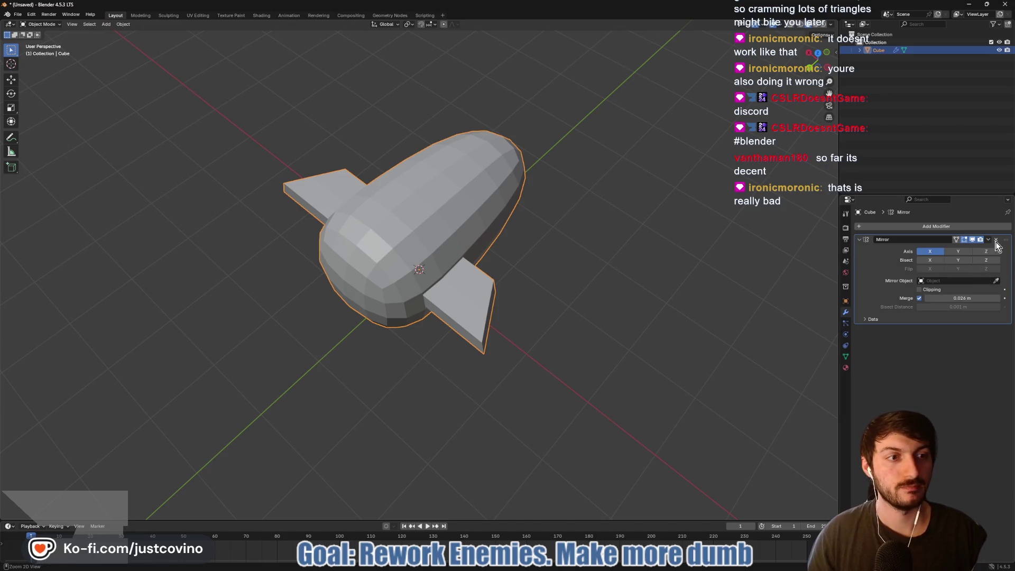
Apply the Mirror modifier with Ctrl+A and enter Edit Mode
key(ctrl+a)
key(Tab)
drag(396, 225, 457, 222)
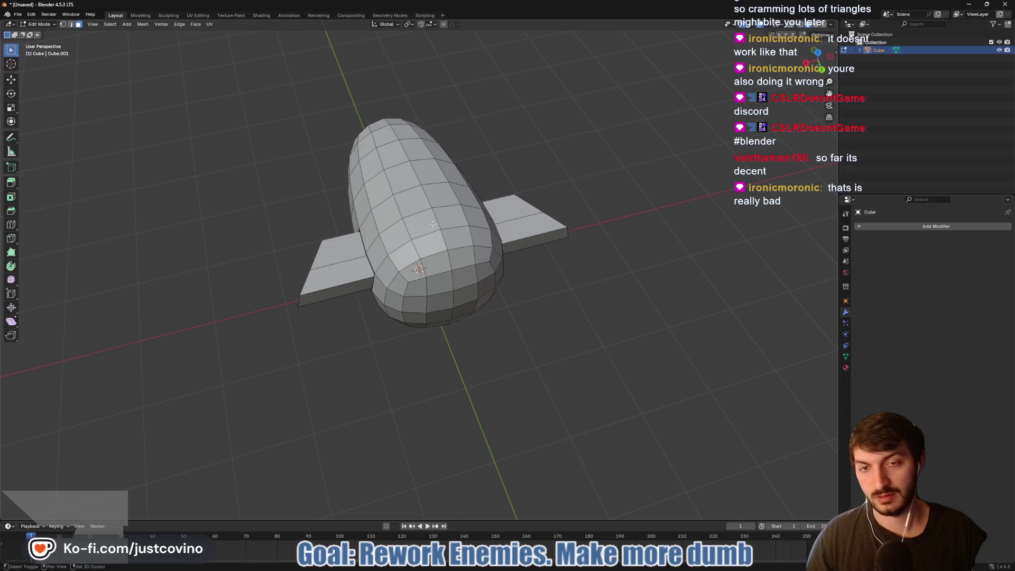
mouse_move(490, 235)
mouse_down()
mouse_move(553, 235)
mouse_move(612, 199)
mouse_move(678, 211)
mouse_move(682, 231)
mouse_move(634, 237)
mouse_up()
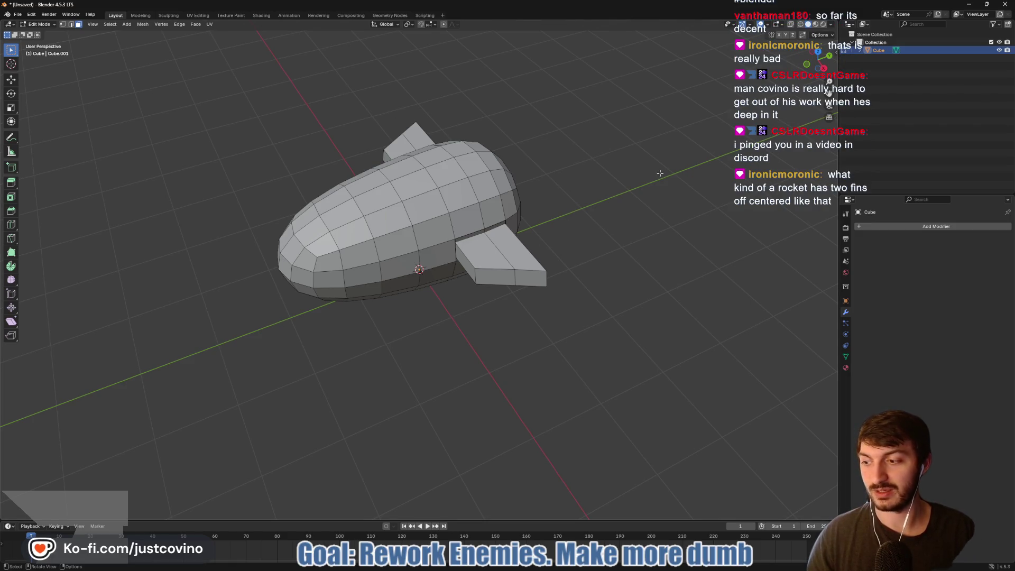
mouse_move(640, 196)
mouse_down()
mouse_move(467, 226)
mouse_move(583, 253)
mouse_move(583, 217)
mouse_up()
Select a 2x2 block of faces on top of the rocket's rear
click(465, 194)
shift+click(476, 219)
shift+click(490, 248)
shift+click(497, 225)
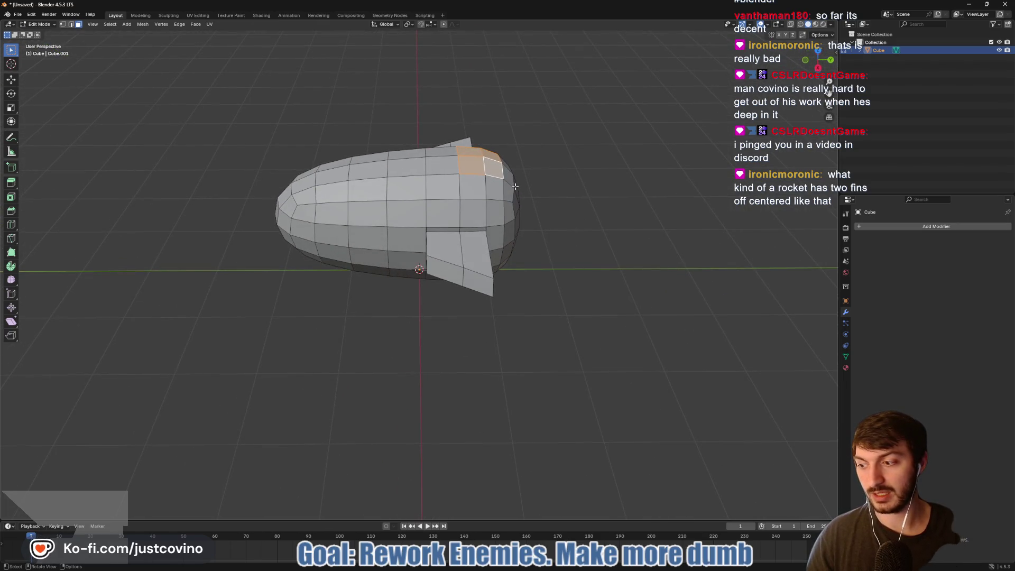
Raise the selected top faces along Z into a block for the dorsal fin
mouse_move(587, 249)
mouse_down()
mouse_move(584, 290)
mouse_move(641, 243)
mouse_move(676, 233)
mouse_up()
drag(625, 295, 550, 315)
drag(562, 204, 534, 174)
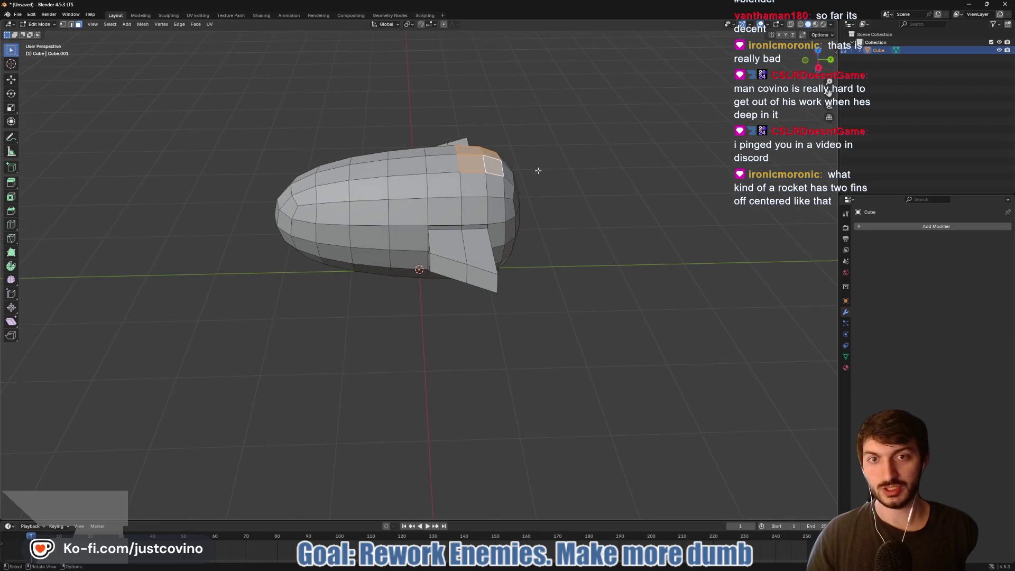
key(g)
key(z)
key(z)
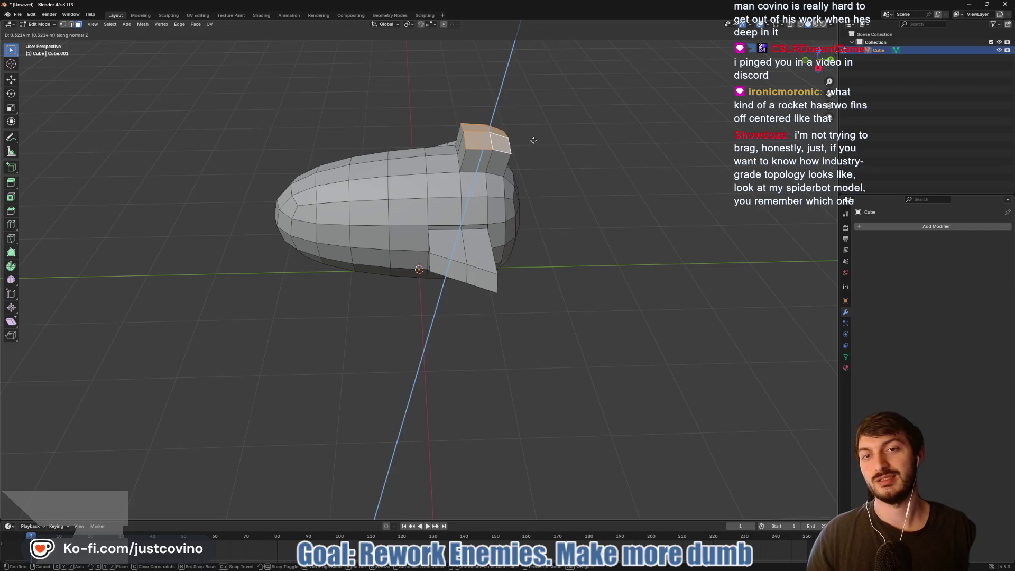
click(536, 136)
mouse_move(552, 163)
mouse_down()
mouse_move(609, 210)
mouse_move(596, 272)
mouse_move(483, 167)
mouse_move(495, 157)
mouse_move(562, 163)
mouse_move(485, 145)
mouse_up()
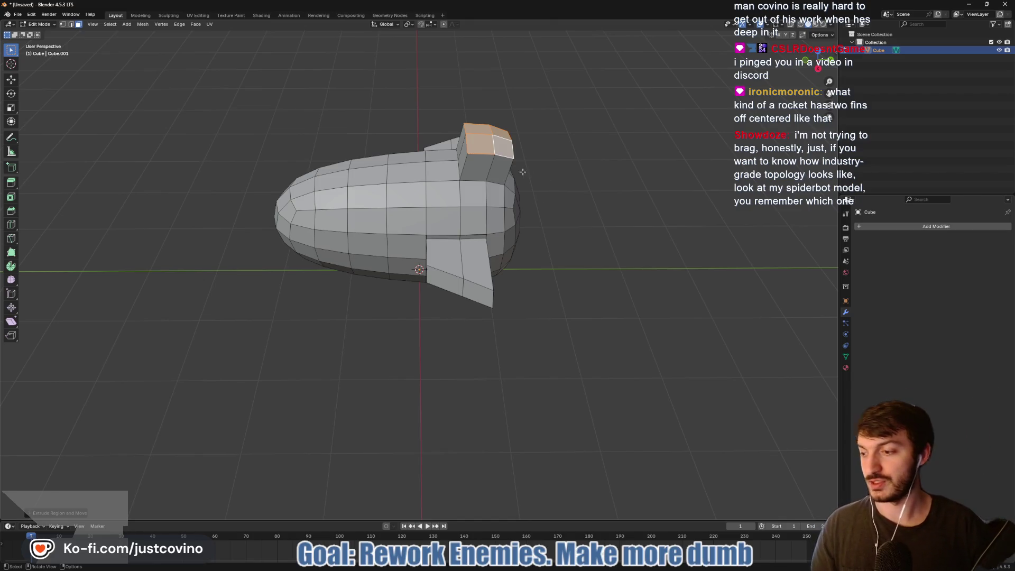
mouse_move(565, 157)
mouse_down()
mouse_move(539, 166)
mouse_move(562, 165)
mouse_move(467, 145)
mouse_up()
Select a vertical edge of the top block and lower it along Z
key(2)
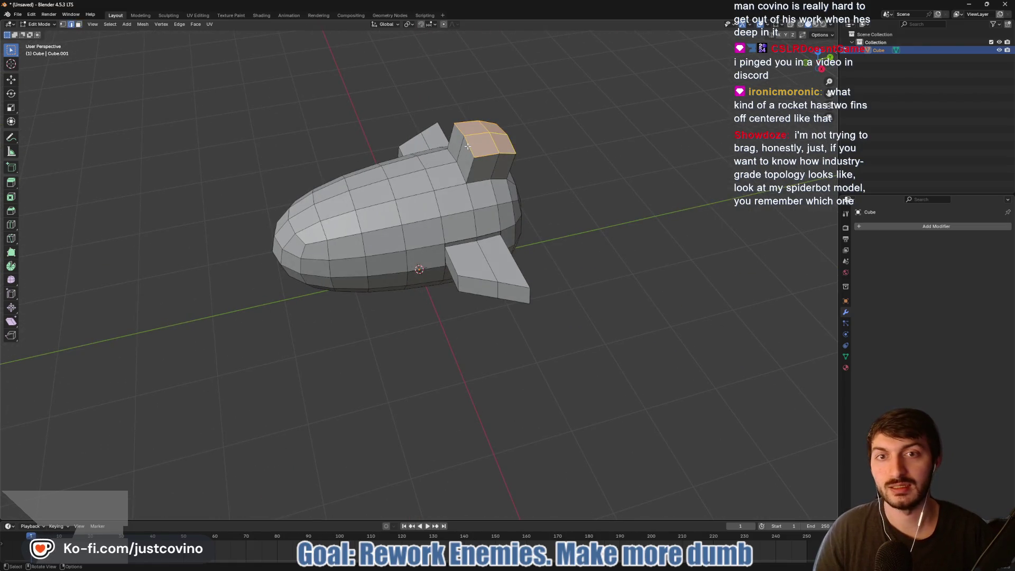
click(459, 130)
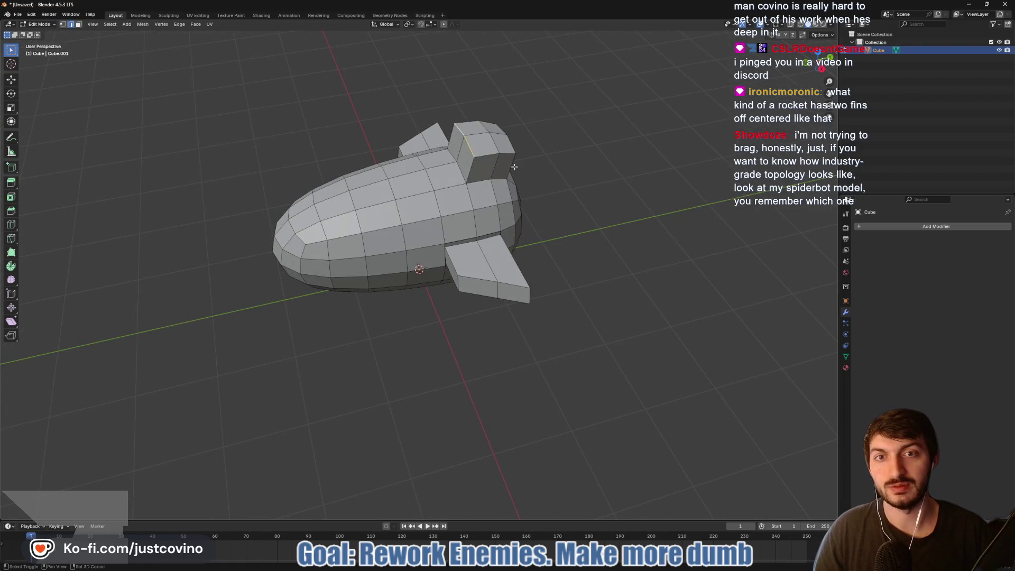
key(g)
key(z)
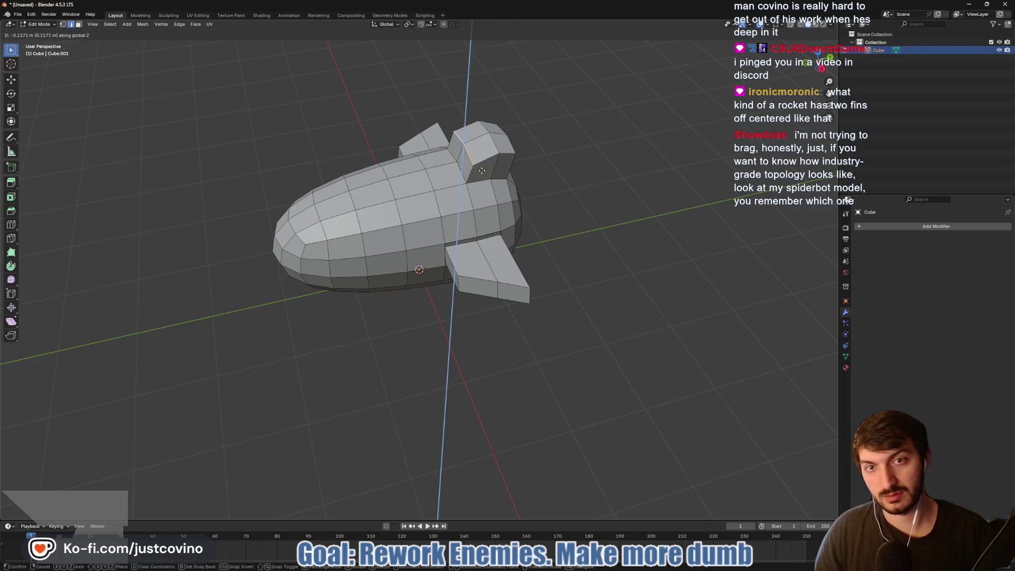
click(480, 177)
Sweep the fin's selected edge back 0.2049 m along Y
mouse_move(480, 177)
mouse_down()
mouse_move(550, 150)
mouse_move(506, 168)
mouse_up()
mouse_move(577, 203)
mouse_down()
mouse_move(602, 195)
mouse_move(557, 158)
mouse_up()
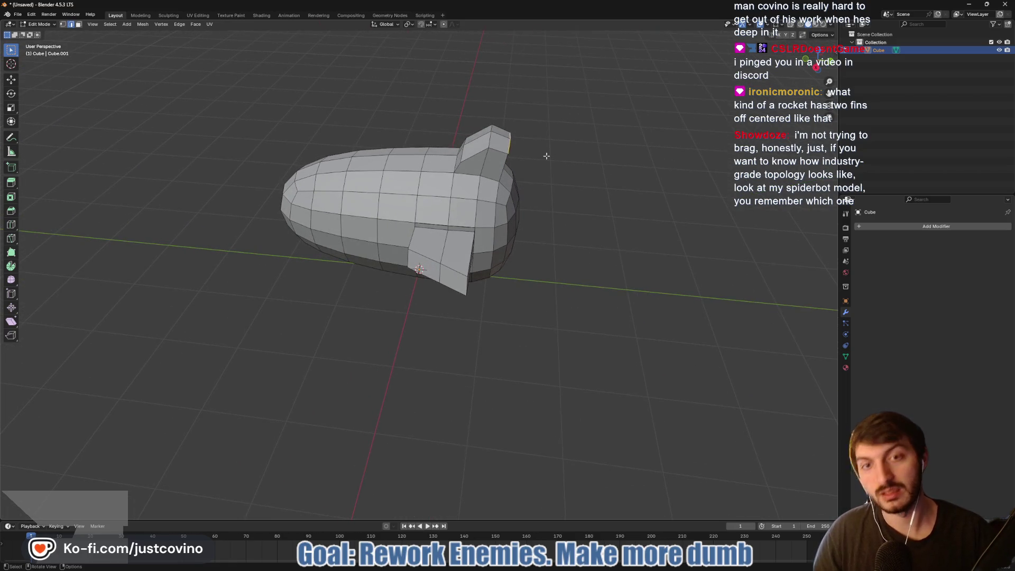
key(g)
key(y)
click(563, 158)
mouse_move(563, 158)
mouse_down()
mouse_move(537, 170)
mouse_move(534, 136)
mouse_move(573, 121)
mouse_move(532, 109)
mouse_move(484, 140)
mouse_move(550, 151)
mouse_move(539, 138)
mouse_move(557, 157)
mouse_move(530, 152)
mouse_up()
Add one loop cut across the top fin
key(ctrl+r)
click(478, 138)
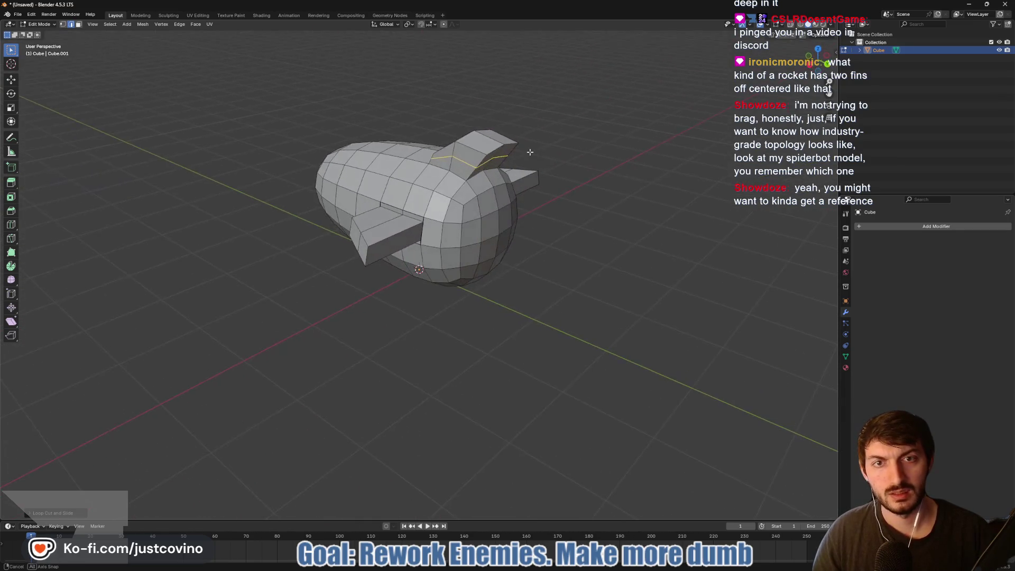
key(shift)
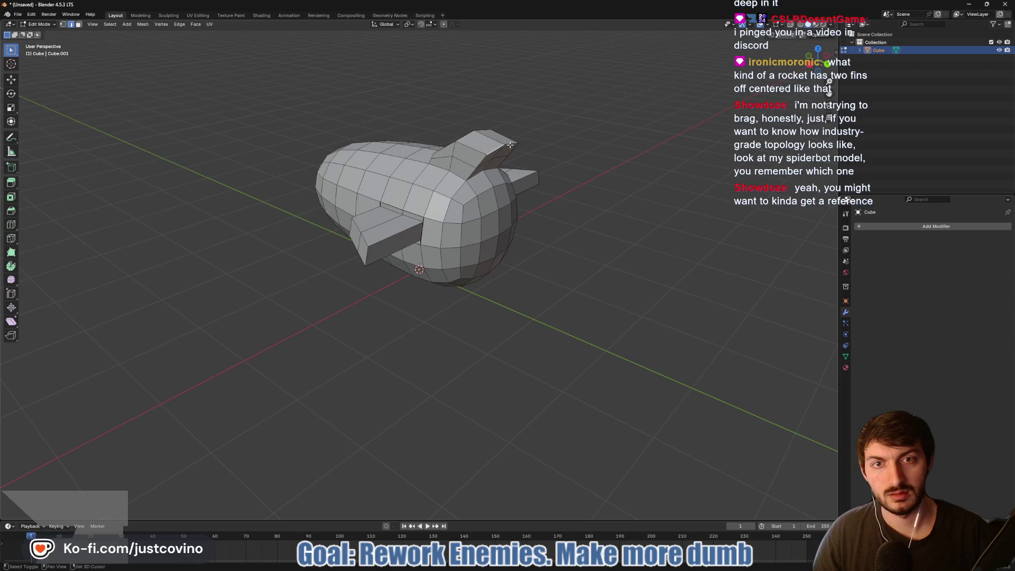